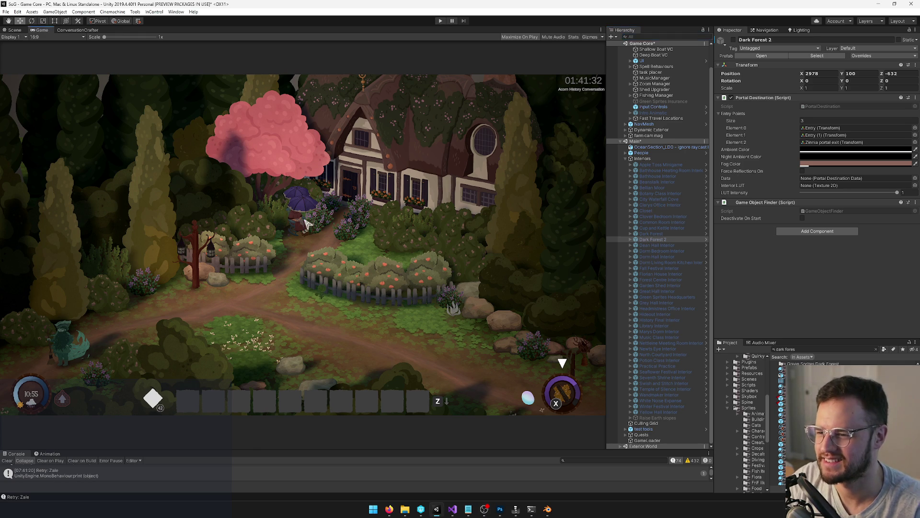
Switch to the Scene view and frame the Player character, adjusting the zoom
{"action": "left_click", "coordinate": [11, 29]}
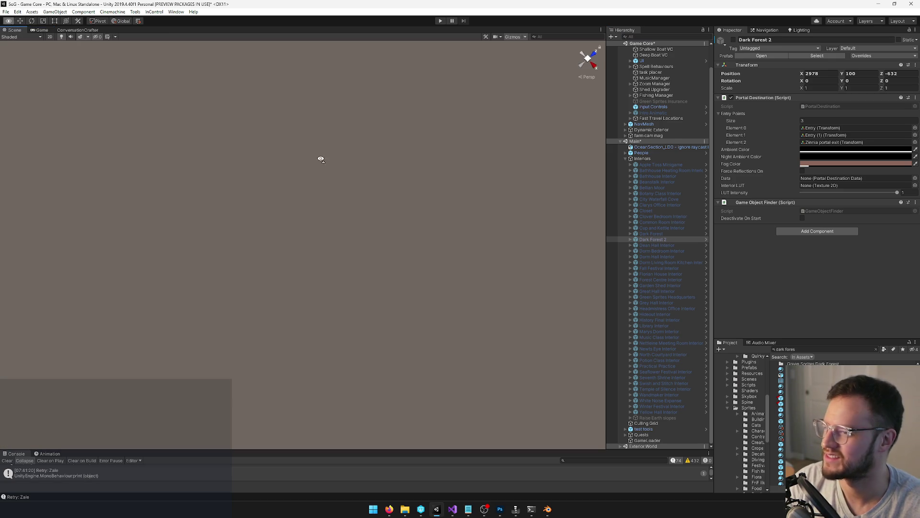
{"action": "scroll", "coordinate": [647, 120], "scroll_direction": "up", "scroll_amount": 2}
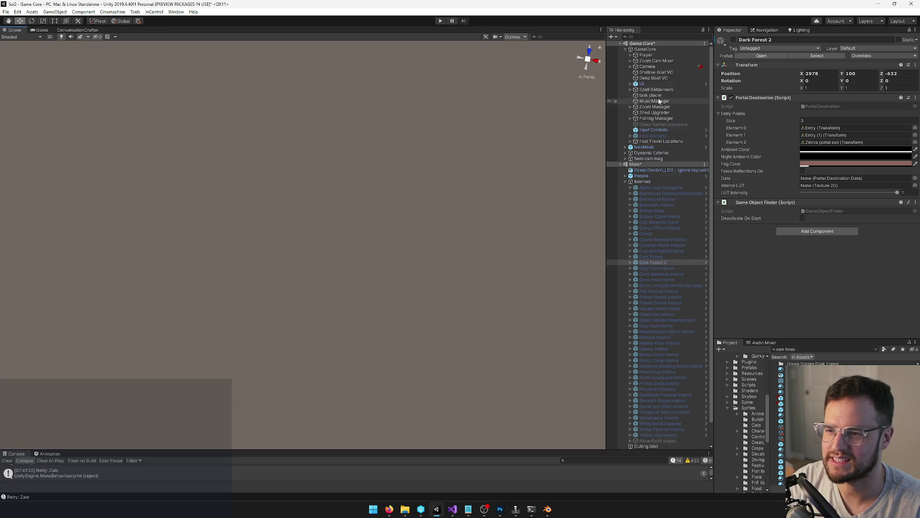
{"action": "left_click", "coordinate": [646, 55]}
{"action": "key", "text": "f"}
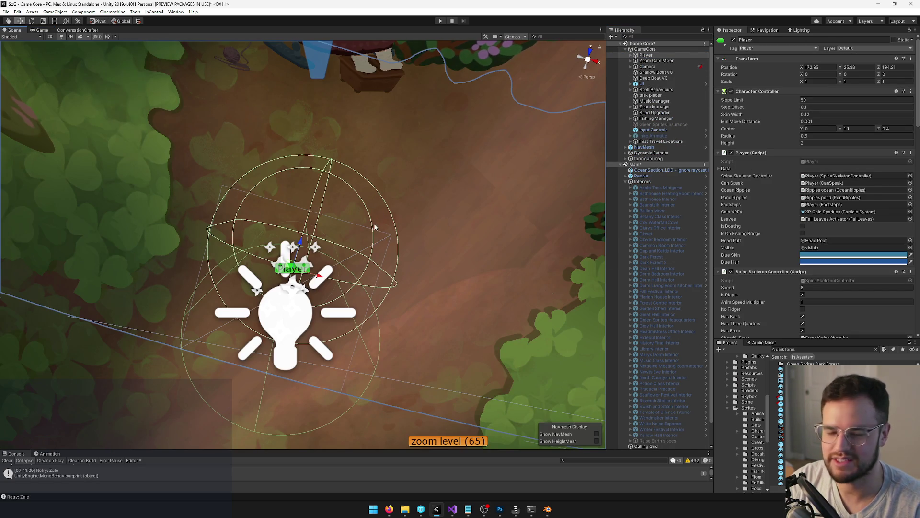
{"action": "scroll", "coordinate": [374, 223], "scroll_direction": "up", "scroll_amount": 5}
{"action": "scroll", "coordinate": [335, 207], "scroll_direction": "up", "scroll_amount": 5}
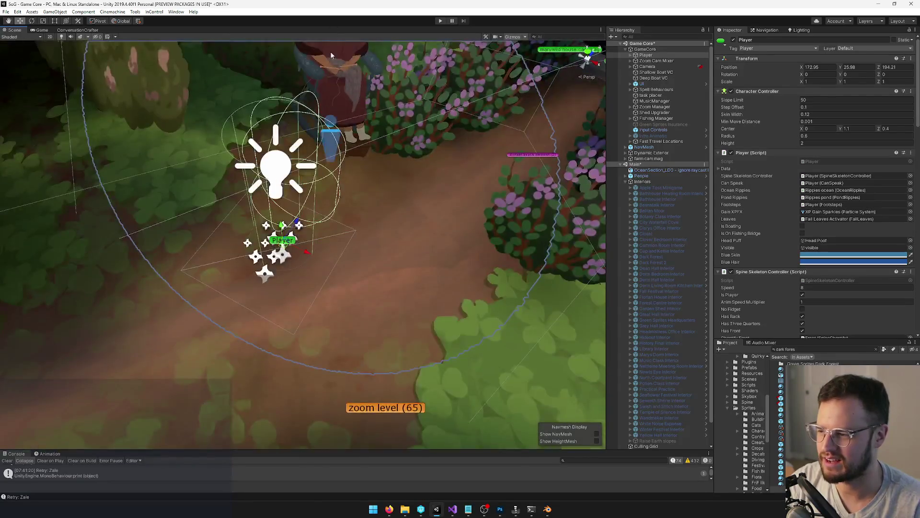
{"action": "scroll", "coordinate": [329, 85], "scroll_direction": "down", "scroll_amount": 5}
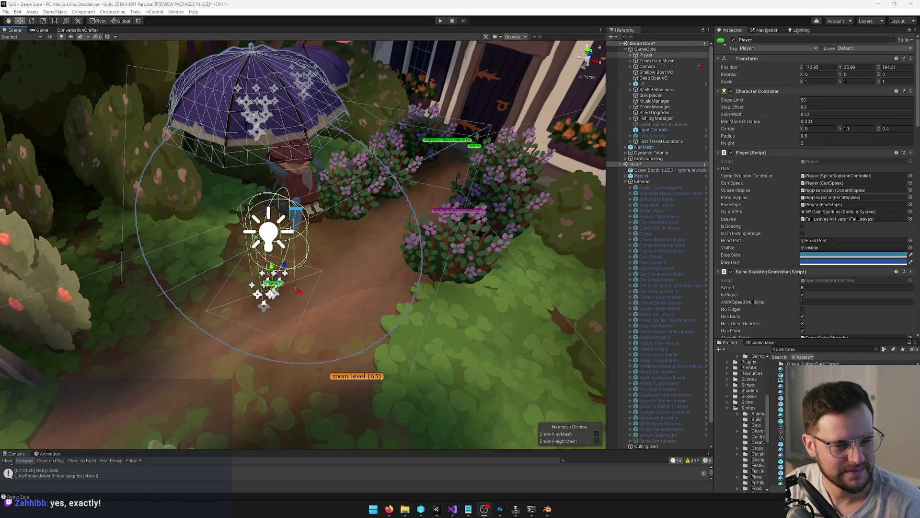
{"action": "scroll", "coordinate": [334, 183], "scroll_direction": "down", "scroll_amount": 5}
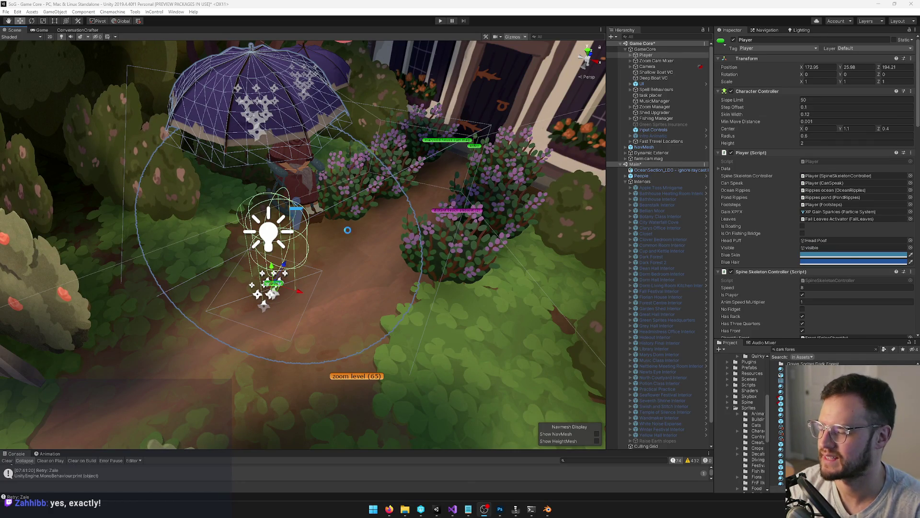
Search the Hierarchy for 'dark fore', select Dark Forest 2, and clear the search
{"action": "mouse_move", "coordinate": [373, 189]}
{"action": "left_mouse_down"}
{"action": "mouse_move", "coordinate": [381, 234]}
{"action": "mouse_move", "coordinate": [400, 247]}
{"action": "left_mouse_up"}
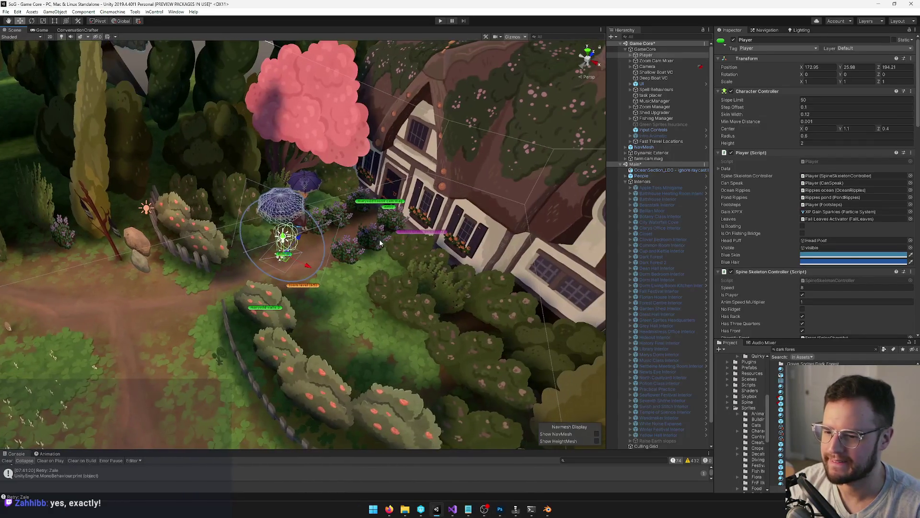
{"action": "scroll", "coordinate": [671, 402], "scroll_direction": "down", "scroll_amount": 2}
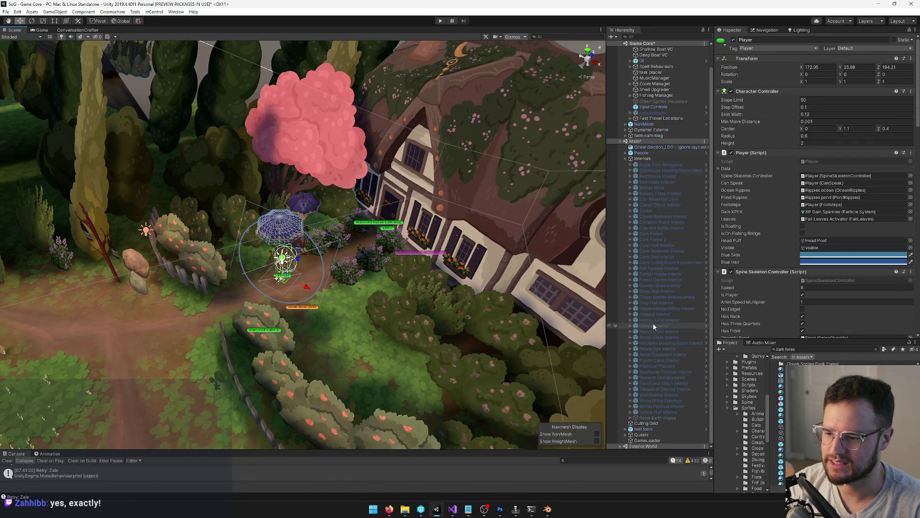
{"action": "left_click", "coordinate": [658, 36]}
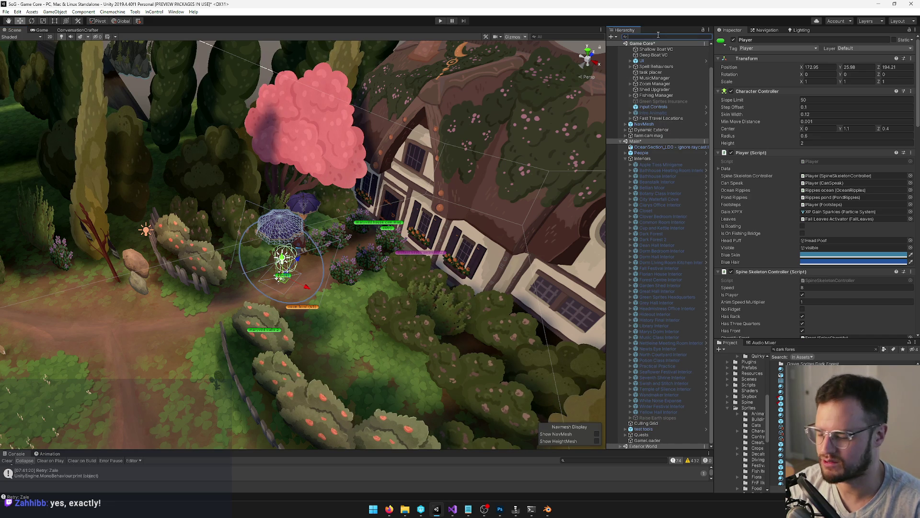
{"action": "type", "text": "dark fore"}
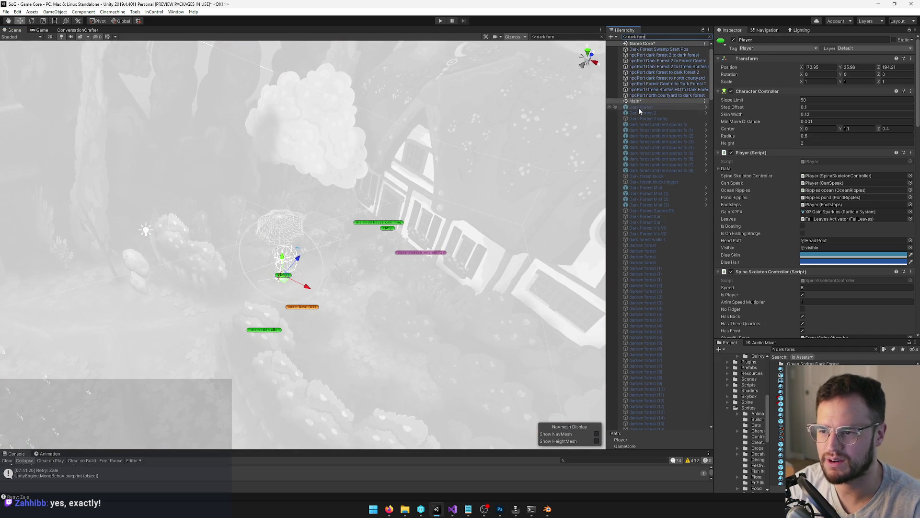
{"action": "left_click", "coordinate": [642, 113]}
{"action": "left_click", "coordinate": [733, 40]}
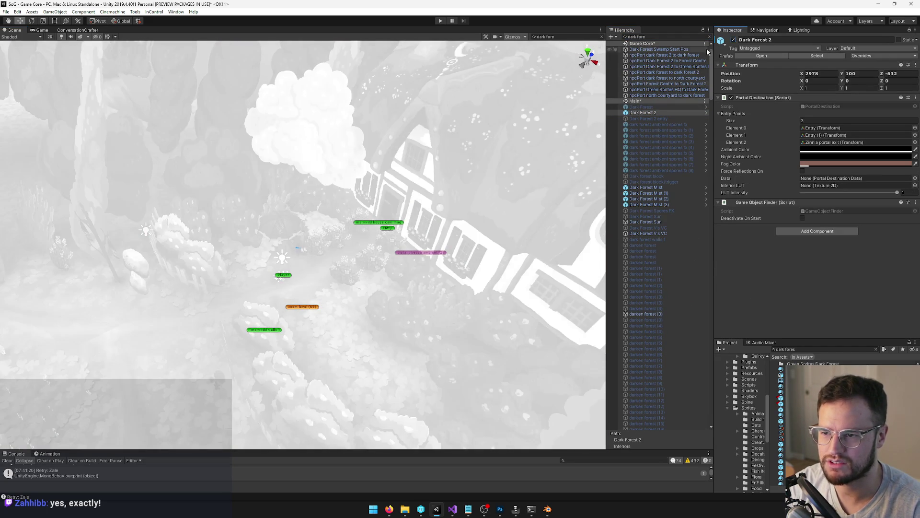
{"action": "left_click", "coordinate": [710, 36]}
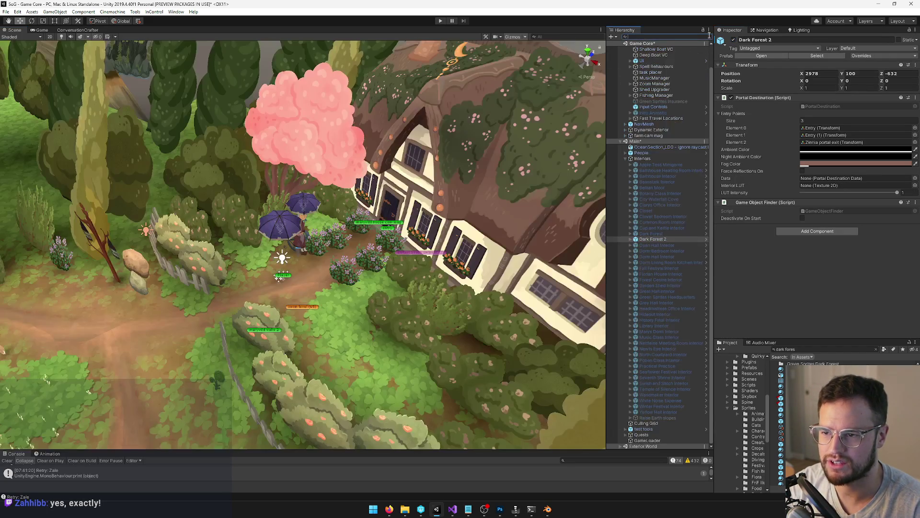
Expand Dark Forest 2, collapsing its Environment and fake volumetric light (2) groups
{"action": "left_click", "coordinate": [631, 239]}
{"action": "scroll", "coordinate": [631, 240], "scroll_direction": "down", "scroll_amount": 5}
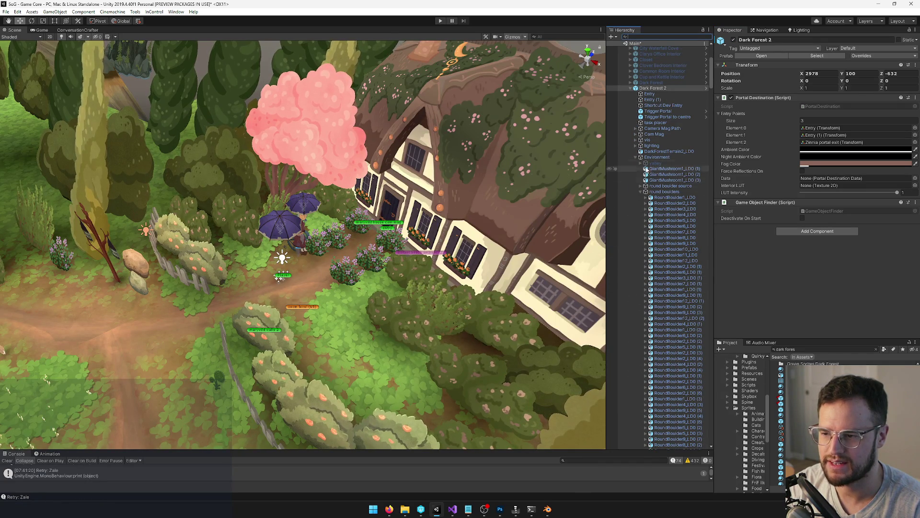
{"action": "left_click", "coordinate": [635, 157]}
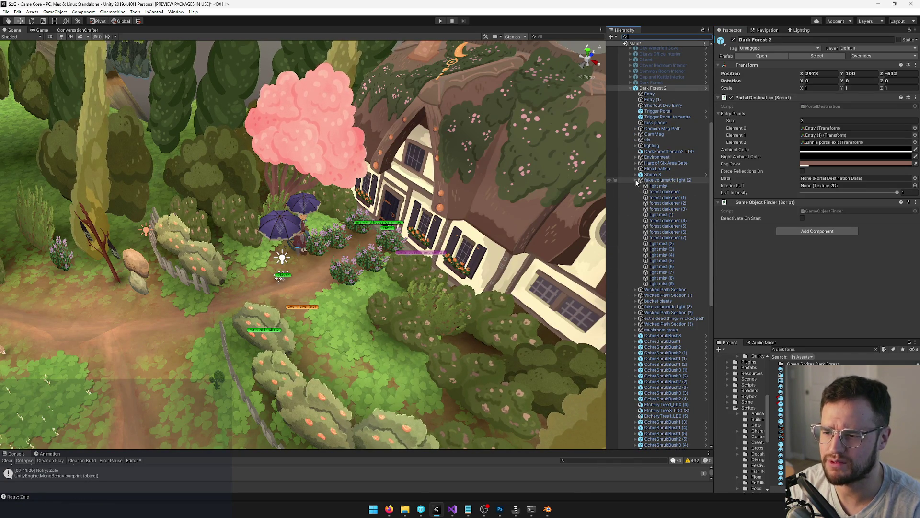
{"action": "left_click", "coordinate": [635, 180]}
{"action": "scroll", "coordinate": [656, 238], "scroll_direction": "down", "scroll_amount": 5}
Frame the walls 1 mesh and orbit the view along the boardwalk
{"action": "left_click", "coordinate": [650, 272]}
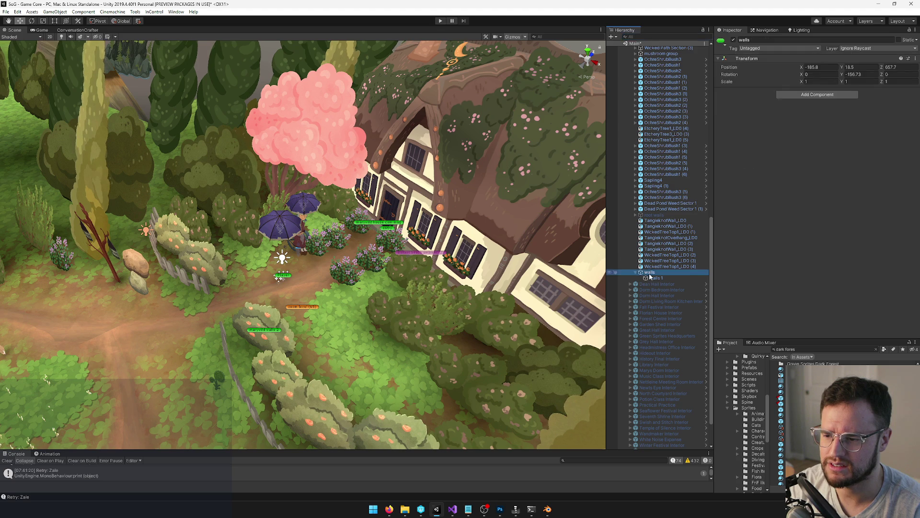
{"action": "left_click", "coordinate": [656, 278]}
{"action": "key", "text": "f"}
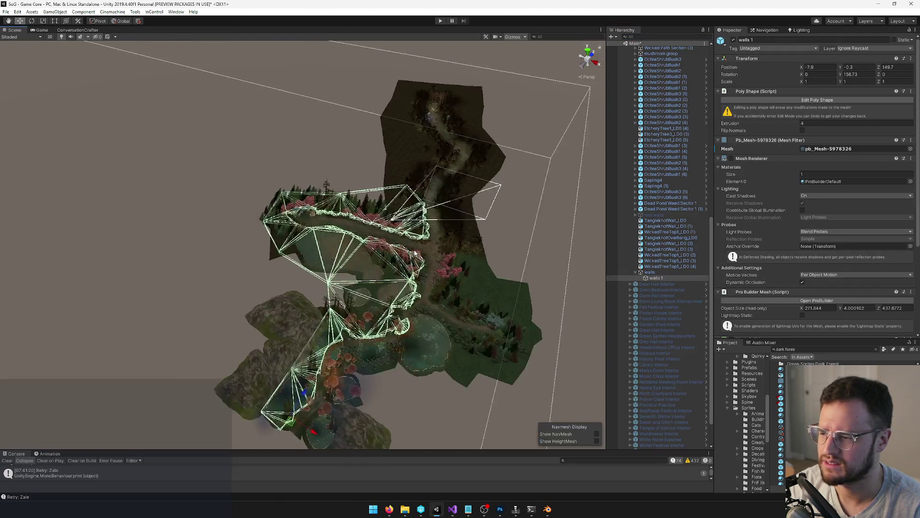
{"action": "scroll", "coordinate": [381, 292], "scroll_direction": "up", "scroll_amount": 3}
{"action": "scroll", "coordinate": [382, 293], "scroll_direction": "up", "scroll_amount": 5}
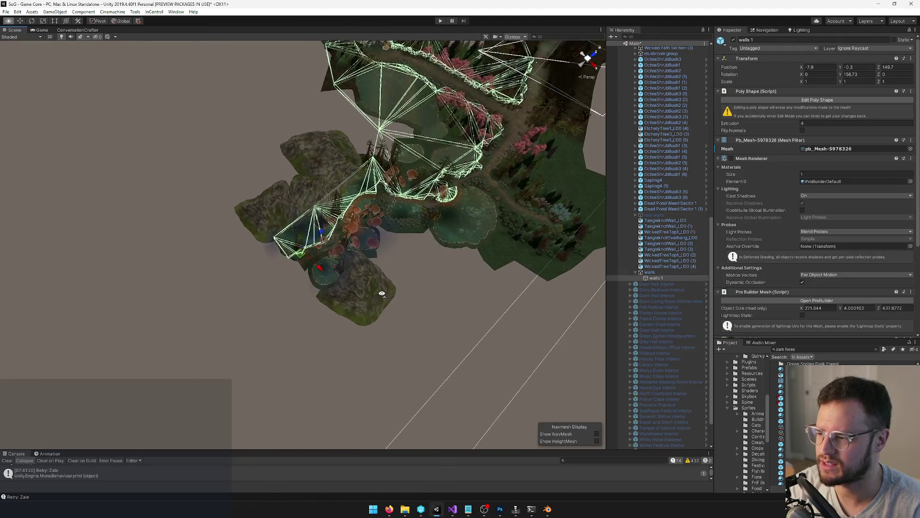
{"action": "scroll", "coordinate": [382, 293], "scroll_direction": "up", "scroll_amount": 5}
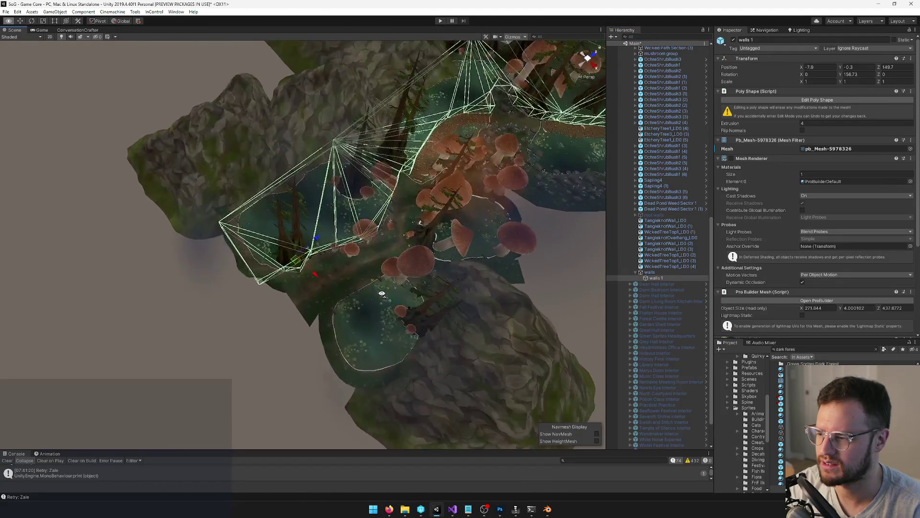
{"action": "scroll", "coordinate": [406, 242], "scroll_direction": "up", "scroll_amount": 5}
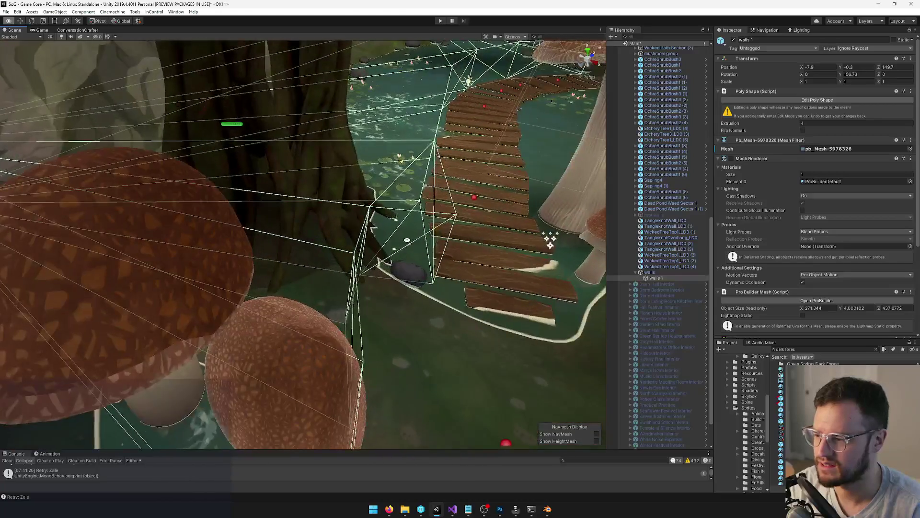
{"action": "left_click_drag", "start_coordinate": [407, 241], "coordinate": [341, 262]}
{"action": "scroll", "coordinate": [341, 262], "scroll_direction": "down", "scroll_amount": 5}
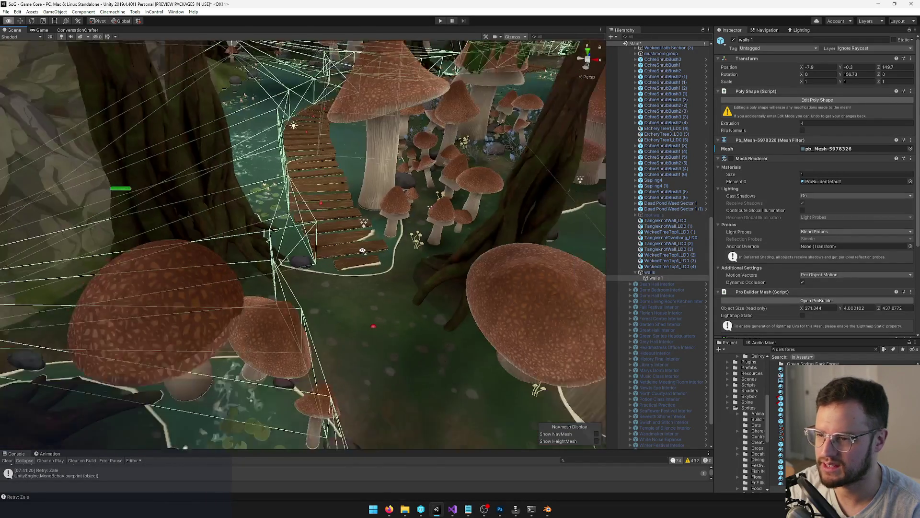
{"action": "scroll", "coordinate": [713, 205], "scroll_direction": "up", "scroll_amount": 2}
{"action": "scroll", "coordinate": [705, 206], "scroll_direction": "up", "scroll_amount": 15}
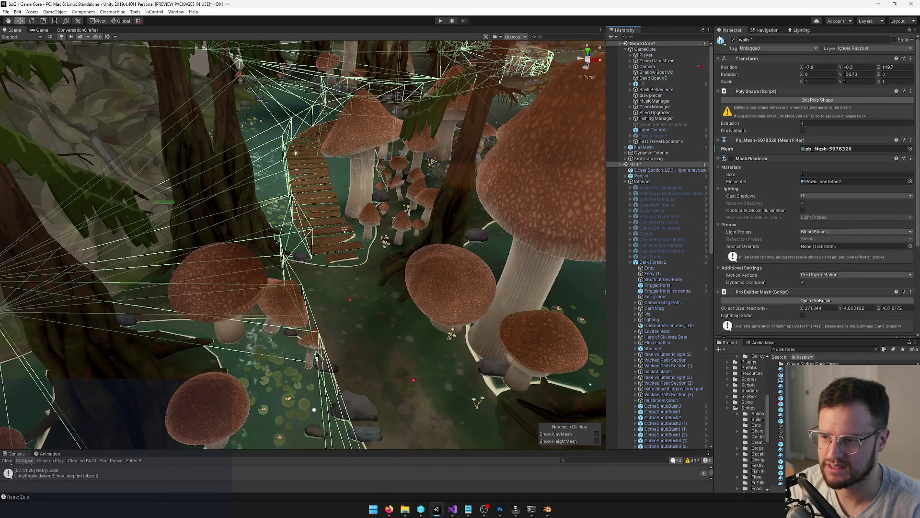
Drag the vis marker over the mushroom pond to -234.81, 22.2, 561.89
{"action": "left_click", "coordinate": [646, 54]}
{"action": "mouse_move", "coordinate": [336, 216]}
{"action": "left_mouse_down"}
{"action": "mouse_move", "coordinate": [379, 209]}
{"action": "mouse_move", "coordinate": [227, 215]}
{"action": "left_mouse_up"}
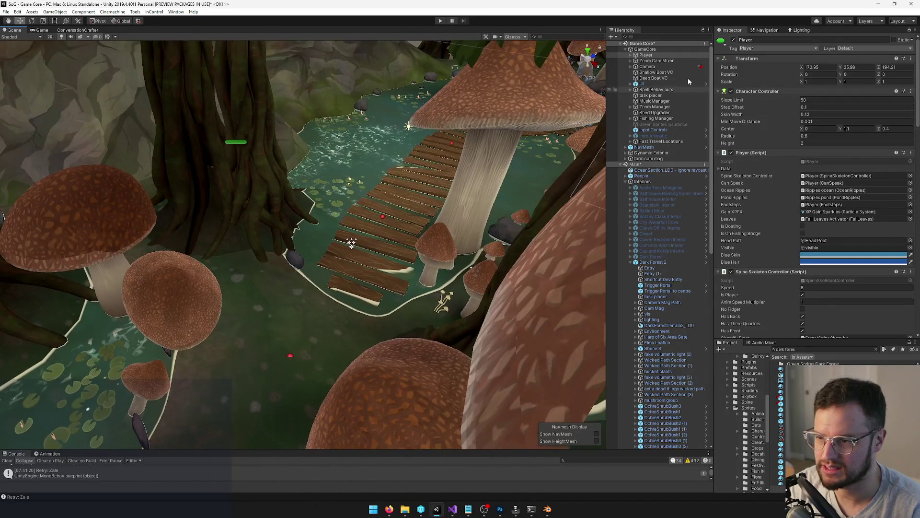
{"action": "left_click", "coordinate": [648, 314]}
{"action": "mouse_move", "coordinate": [349, 242]}
{"action": "left_mouse_down"}
{"action": "mouse_move", "coordinate": [275, 267]}
{"action": "mouse_move", "coordinate": [466, 253]}
{"action": "mouse_move", "coordinate": [448, 222]}
{"action": "left_mouse_up"}
{"action": "mouse_move", "coordinate": [426, 135]}
{"action": "left_mouse_down"}
{"action": "mouse_move", "coordinate": [323, 353]}
{"action": "mouse_move", "coordinate": [317, 334]}
{"action": "left_mouse_up"}
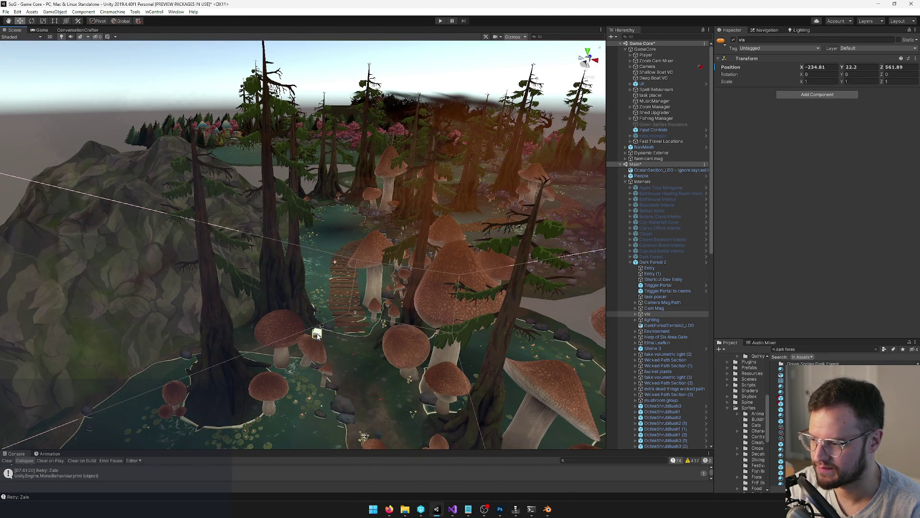
Shift the vis marker along the mushroom path, previewing each spot in the Game view
{"action": "left_click", "coordinate": [43, 30]}
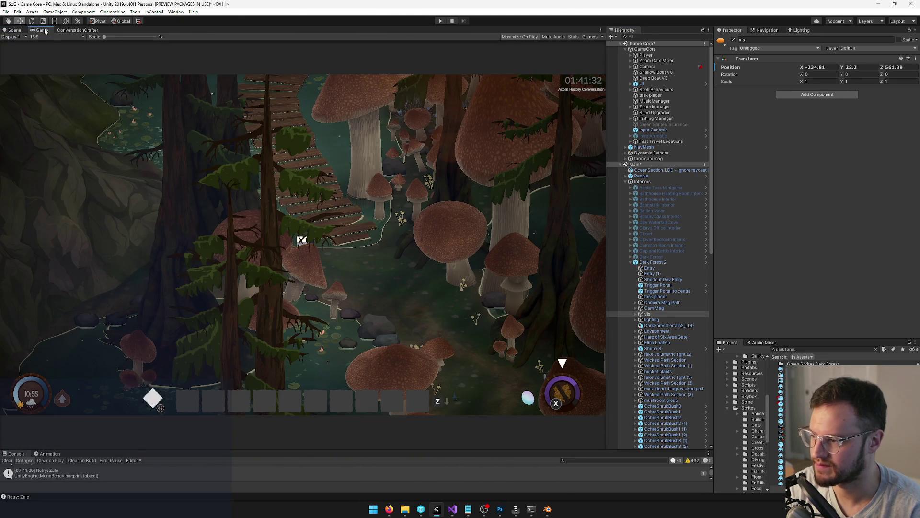
{"action": "left_click", "coordinate": [15, 30]}
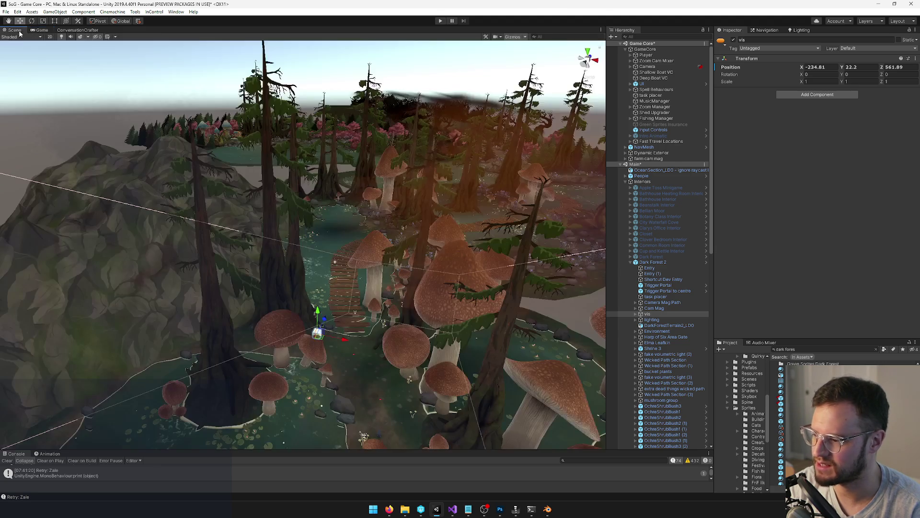
{"action": "mouse_move", "coordinate": [308, 293]}
{"action": "left_mouse_down"}
{"action": "mouse_move", "coordinate": [289, 216]}
{"action": "mouse_move", "coordinate": [296, 265]}
{"action": "mouse_move", "coordinate": [339, 312]}
{"action": "mouse_move", "coordinate": [340, 252]}
{"action": "left_mouse_up"}
{"action": "left_click_drag", "start_coordinate": [330, 185], "coordinate": [366, 250]}
{"action": "left_click", "coordinate": [45, 30]}
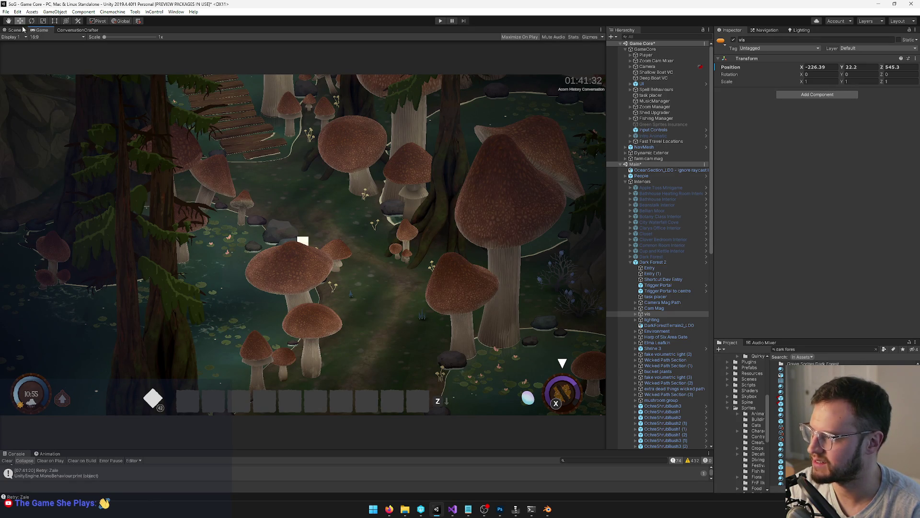
{"action": "left_click", "coordinate": [23, 30]}
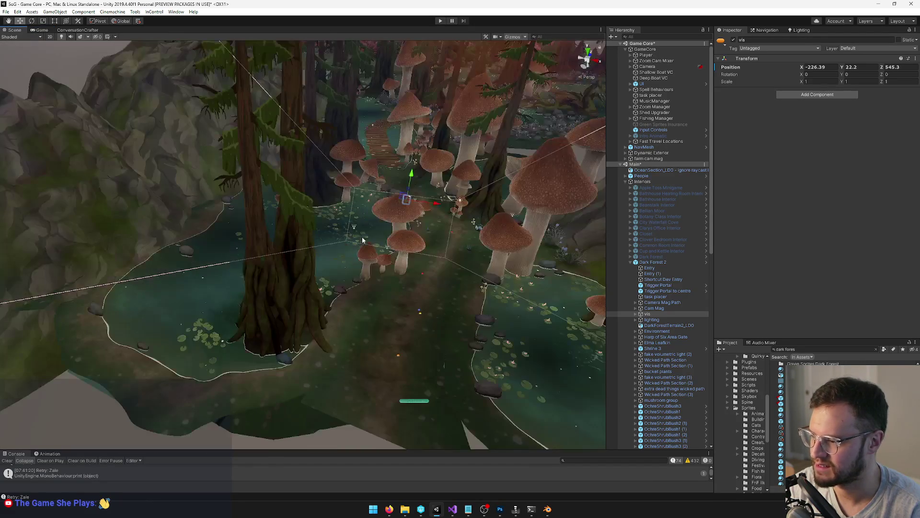
{"action": "mouse_move", "coordinate": [405, 204]}
{"action": "left_mouse_down"}
{"action": "mouse_move", "coordinate": [400, 225]}
{"action": "mouse_move", "coordinate": [309, 350]}
{"action": "mouse_move", "coordinate": [374, 244]}
{"action": "mouse_move", "coordinate": [377, 146]}
{"action": "mouse_move", "coordinate": [355, 182]}
{"action": "mouse_move", "coordinate": [375, 196]}
{"action": "mouse_move", "coordinate": [321, 299]}
{"action": "left_mouse_up"}
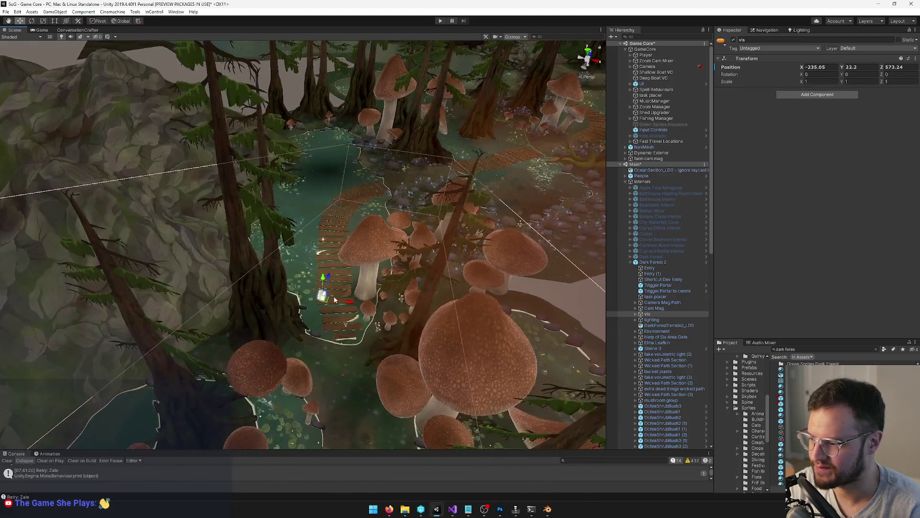
{"action": "left_click", "coordinate": [41, 29]}
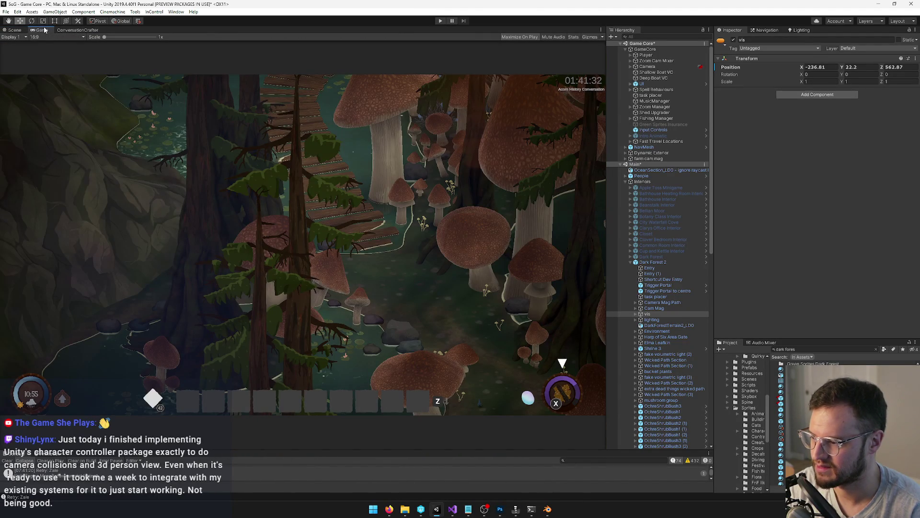
{"action": "left_click", "coordinate": [14, 30]}
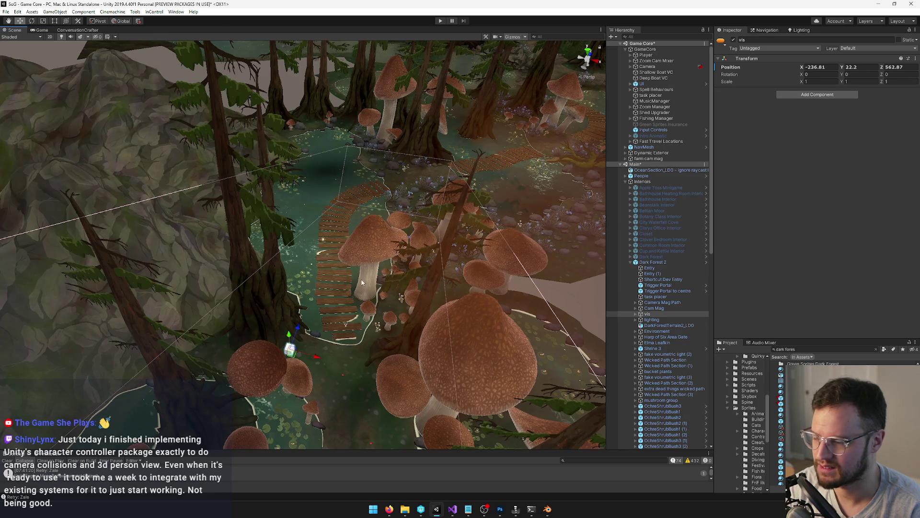
{"action": "mouse_move", "coordinate": [293, 348]}
{"action": "left_mouse_down"}
{"action": "mouse_move", "coordinate": [329, 300]}
{"action": "mouse_move", "coordinate": [378, 144]}
{"action": "left_mouse_up"}
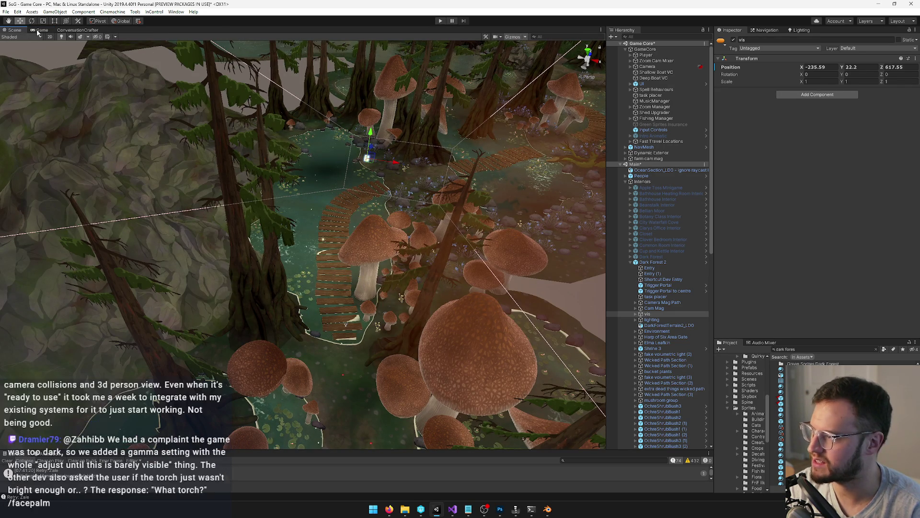
{"action": "left_click", "coordinate": [38, 30]}
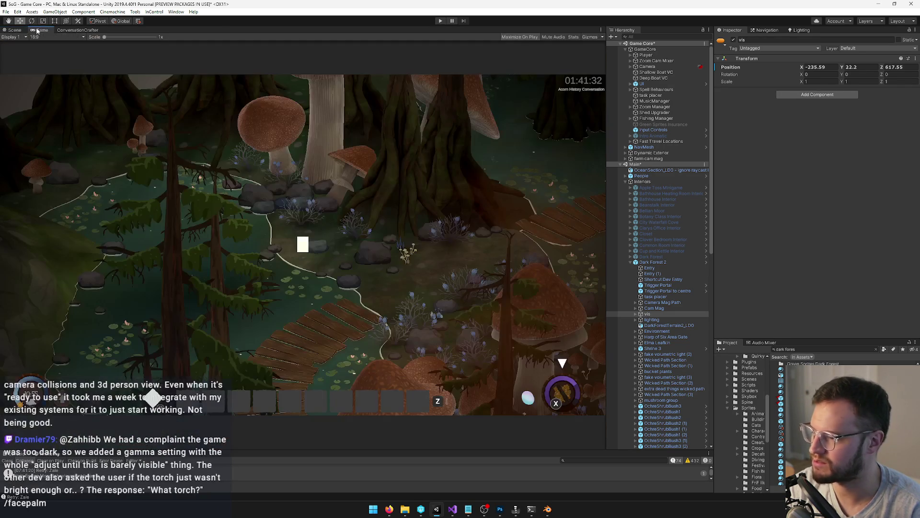
{"action": "left_click", "coordinate": [10, 31]}
Settle the vis marker beside the mushrooms at -191.92, 22.2, 650.21
{"action": "key", "text": "f"}
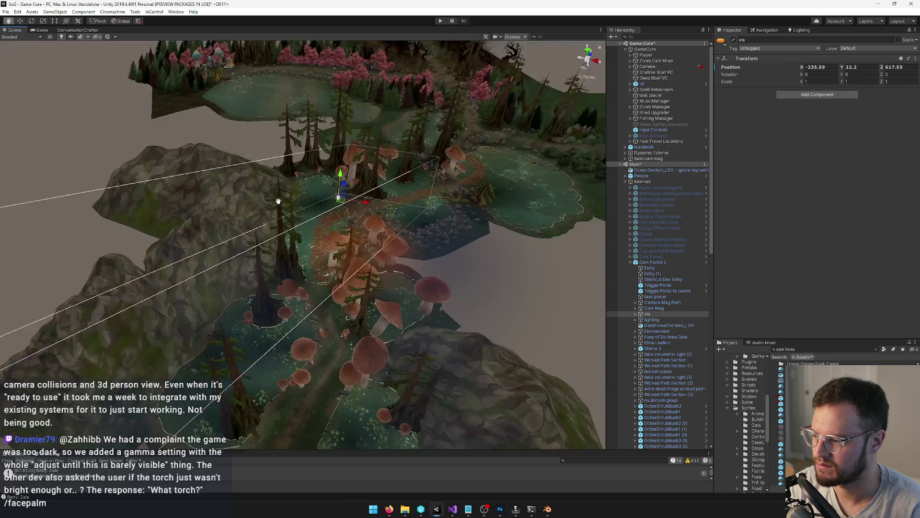
{"action": "mouse_move", "coordinate": [363, 161]}
{"action": "left_mouse_down"}
{"action": "mouse_move", "coordinate": [330, 259]}
{"action": "mouse_move", "coordinate": [349, 292]}
{"action": "mouse_move", "coordinate": [349, 362]}
{"action": "left_mouse_up"}
{"action": "key", "text": "f"}
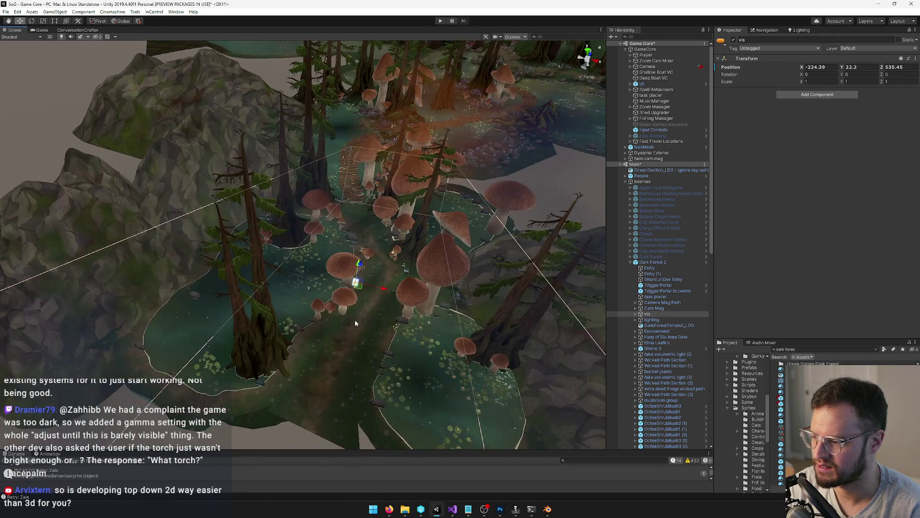
{"action": "mouse_move", "coordinate": [360, 289]}
{"action": "left_mouse_down"}
{"action": "mouse_move", "coordinate": [312, 341]}
{"action": "mouse_move", "coordinate": [332, 331]}
{"action": "mouse_move", "coordinate": [419, 167]}
{"action": "left_mouse_up"}
{"action": "key", "text": "f"}
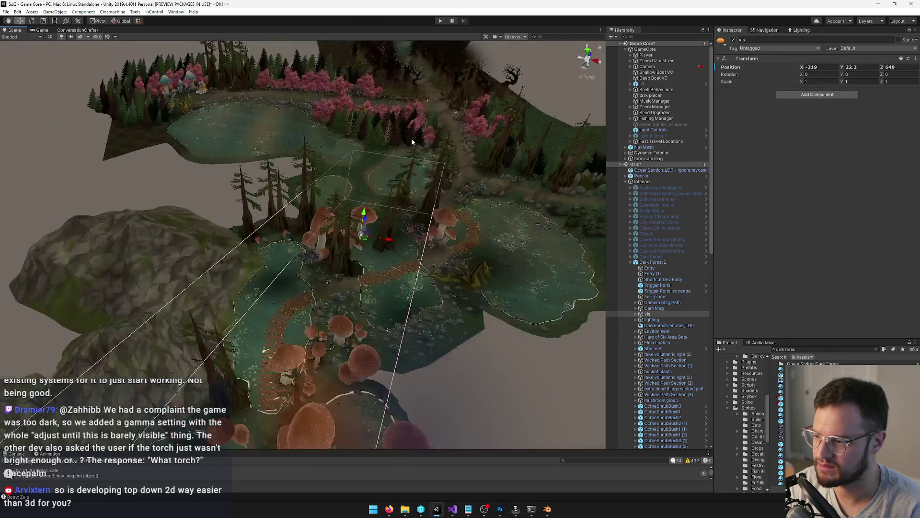
{"action": "scroll", "coordinate": [419, 166], "scroll_direction": "down", "scroll_amount": 5}
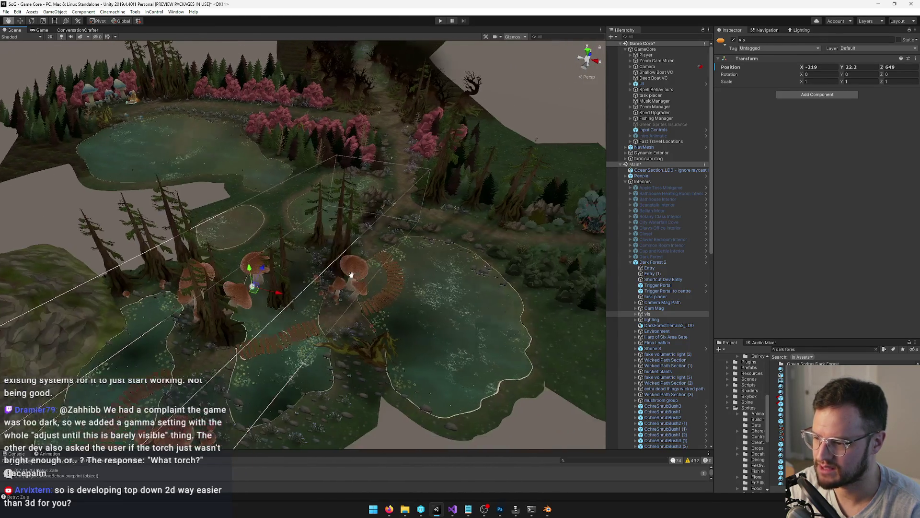
{"action": "scroll", "coordinate": [351, 275], "scroll_direction": "up", "scroll_amount": 2}
{"action": "mouse_move", "coordinate": [223, 297]}
{"action": "left_mouse_down"}
{"action": "mouse_move", "coordinate": [327, 328]}
{"action": "mouse_move", "coordinate": [317, 327]}
{"action": "left_mouse_up"}
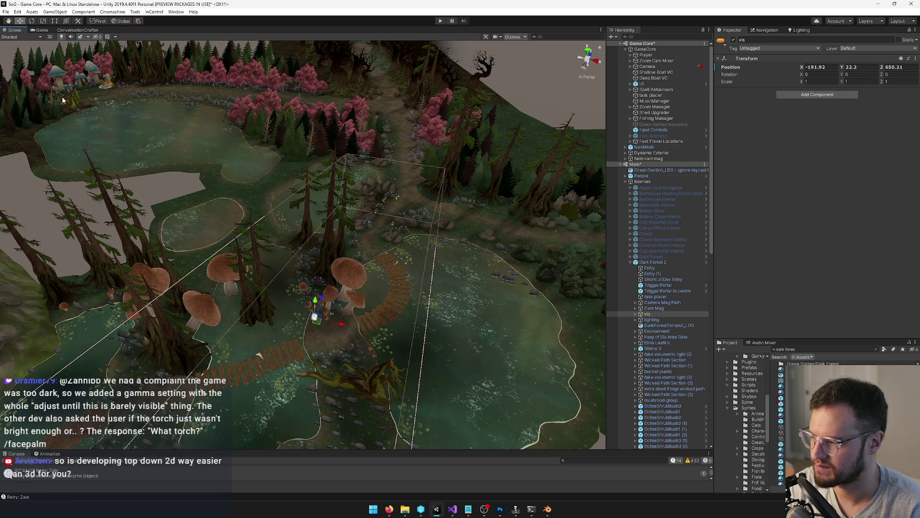
{"action": "left_click", "coordinate": [45, 30]}
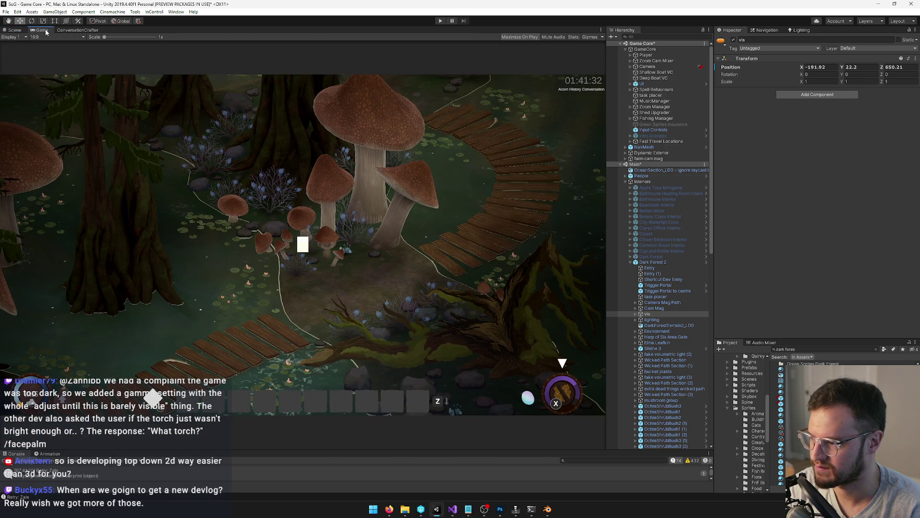
{"action": "left_click", "coordinate": [14, 30]}
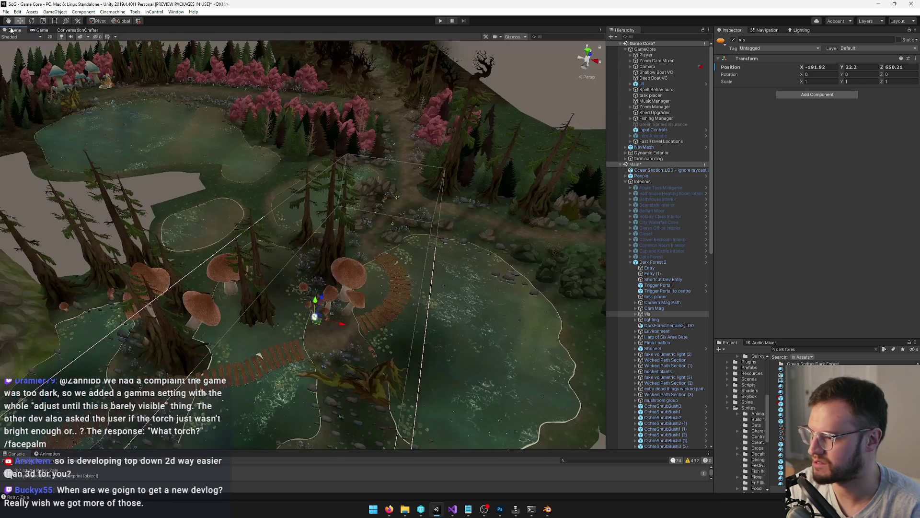
Duplicate RoundBoulder1_LOD0 (24) and place the copy among the mushrooms at 34.49, 0.1, 100.28
{"action": "scroll", "coordinate": [336, 169], "scroll_direction": "up", "scroll_amount": 10}
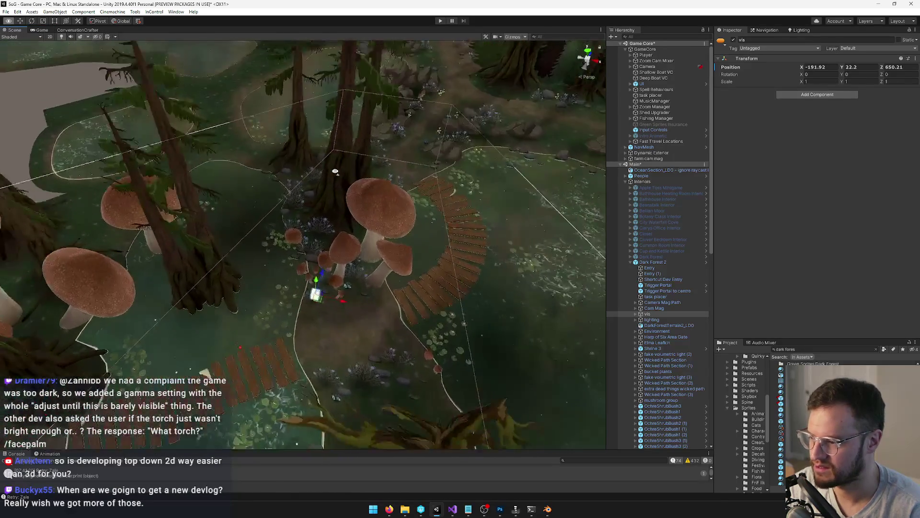
{"action": "left_click_drag", "start_coordinate": [335, 174], "coordinate": [334, 157]}
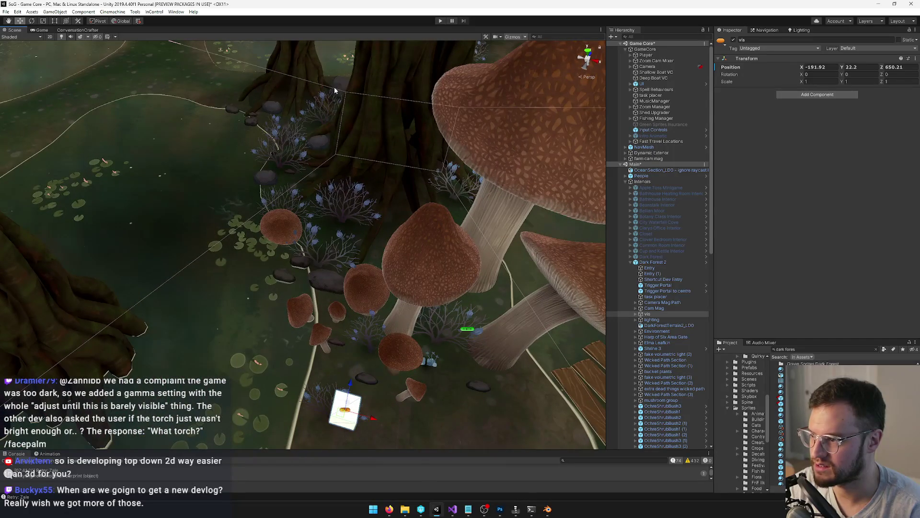
{"action": "left_click", "coordinate": [338, 86]}
{"action": "key", "text": "ctrl+d"}
{"action": "mouse_move", "coordinate": [338, 86]}
{"action": "left_mouse_down"}
{"action": "mouse_move", "coordinate": [431, 289]}
{"action": "mouse_move", "coordinate": [450, 211]}
{"action": "left_mouse_up"}
{"action": "key", "text": "f"}
{"action": "left_click_drag", "start_coordinate": [301, 192], "coordinate": [287, 193]}
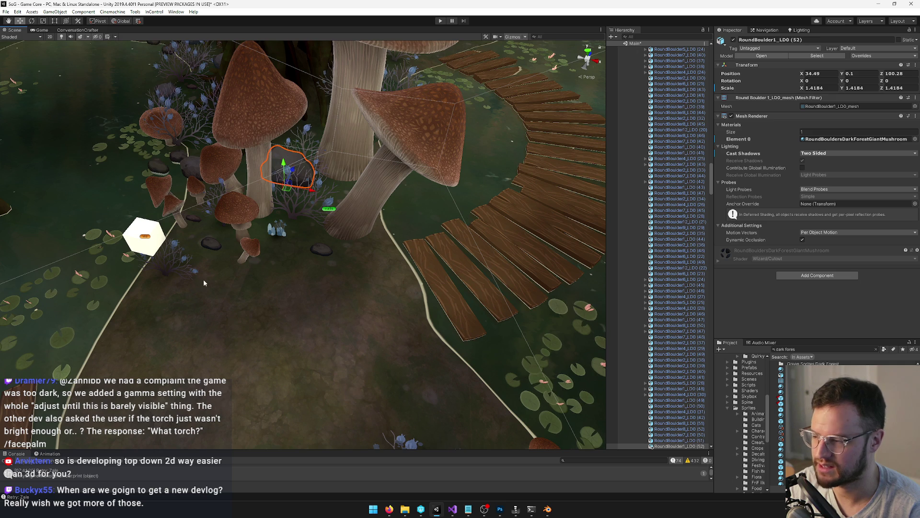
Move the vis marker right near the mushrooms and check it in the Game view
{"action": "left_click", "coordinate": [148, 241]}
{"action": "left_click", "coordinate": [148, 241]}
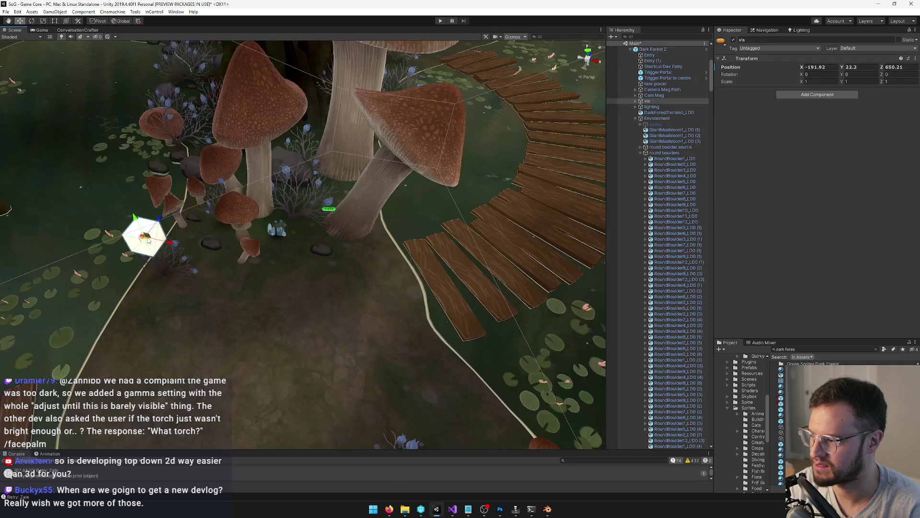
{"action": "left_click_drag", "start_coordinate": [148, 241], "coordinate": [288, 226]}
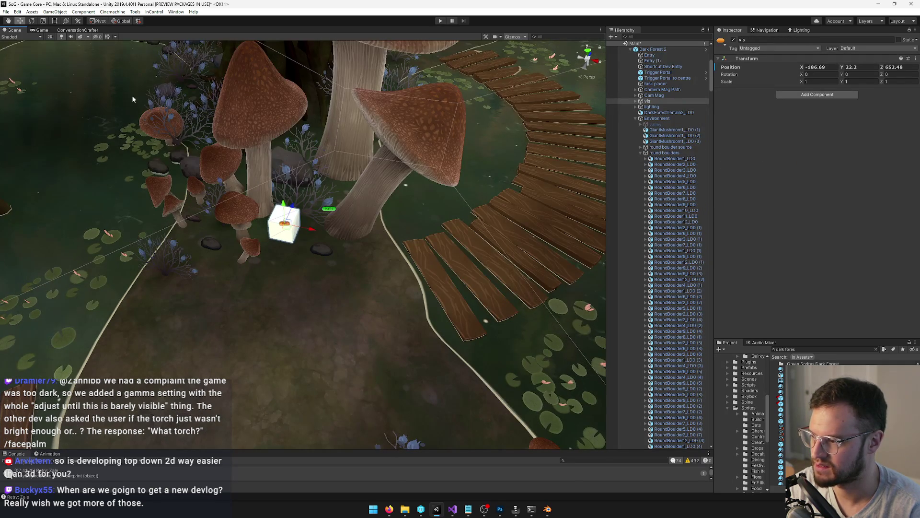
{"action": "left_click", "coordinate": [33, 30]}
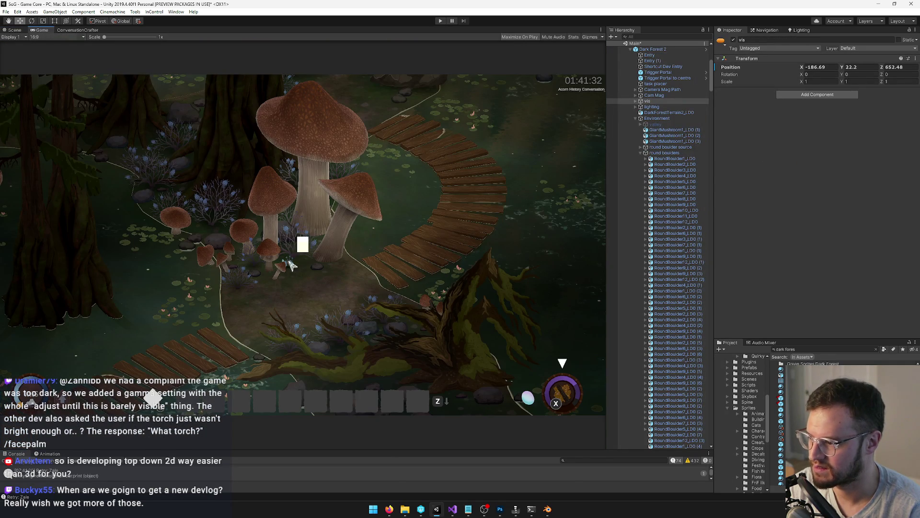
{"action": "left_click", "coordinate": [13, 30]}
Nudge the boulder copy to 33.85, 0.1, 100.84 and check it in the Game view
{"action": "scroll", "coordinate": [238, 128], "scroll_direction": "up", "scroll_amount": 2}
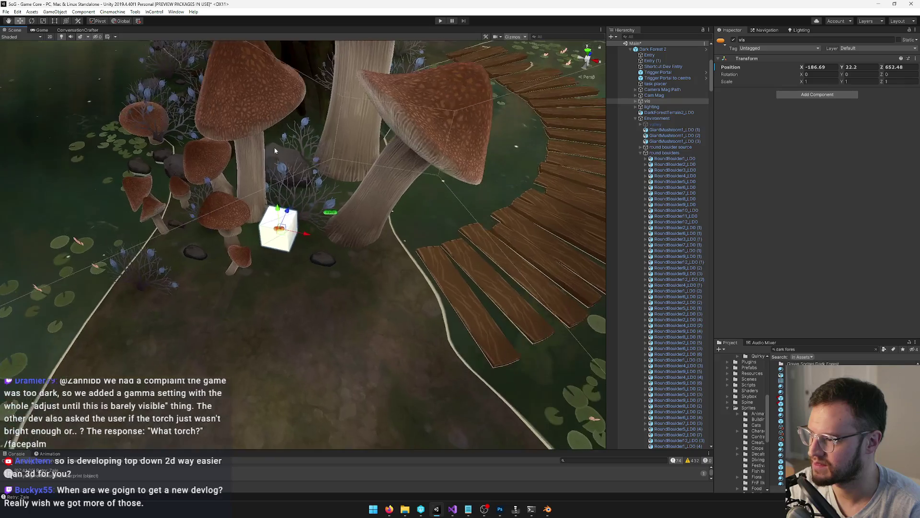
{"action": "left_click", "coordinate": [281, 154]}
{"action": "left_click_drag", "start_coordinate": [280, 186], "coordinate": [257, 115]}
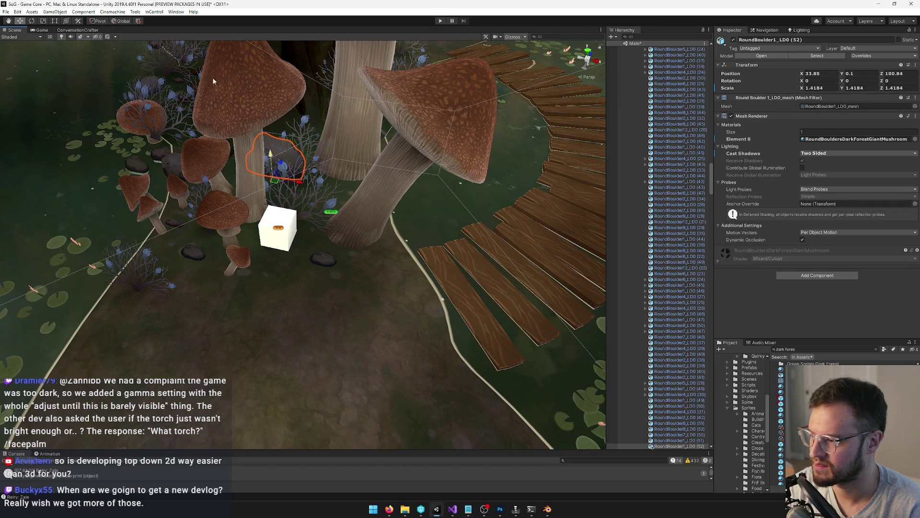
{"action": "left_click", "coordinate": [40, 30]}
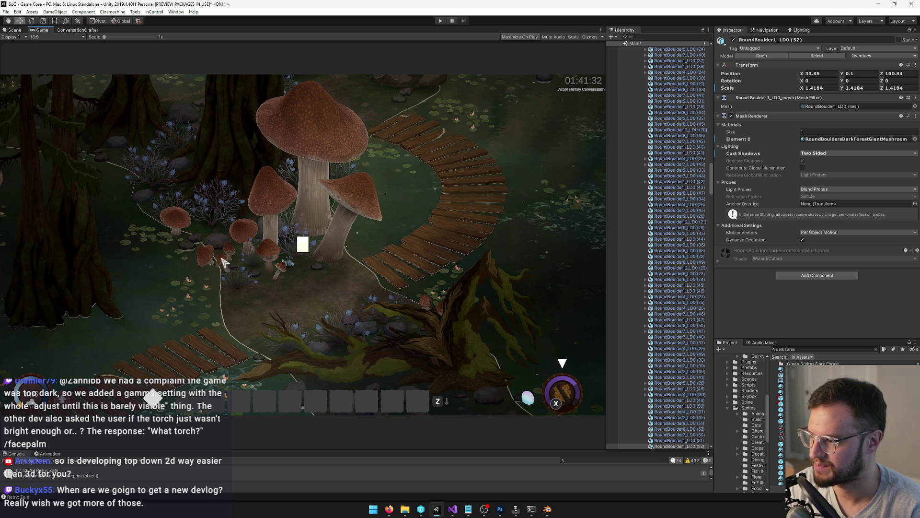
{"action": "left_click", "coordinate": [13, 30]}
Select walls 1 to show its poly-shape collider outline around the big tree
{"action": "left_click_drag", "start_coordinate": [240, 150], "coordinate": [454, 334]}
{"action": "scroll", "coordinate": [680, 413], "scroll_direction": "down", "scroll_amount": 5}
{"action": "scroll", "coordinate": [680, 414], "scroll_direction": "down", "scroll_amount": 5}
{"action": "scroll", "coordinate": [671, 416], "scroll_direction": "down", "scroll_amount": 5}
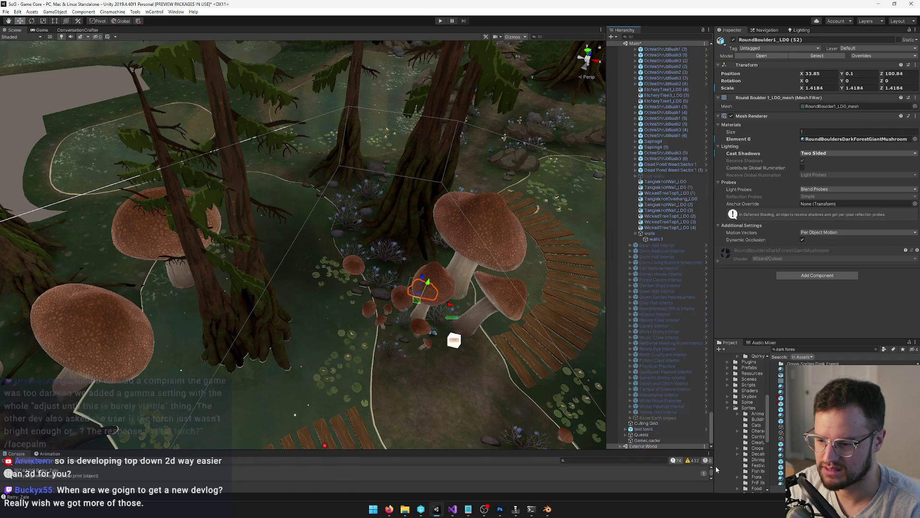
{"action": "left_click", "coordinate": [655, 239]}
{"action": "mouse_move", "coordinate": [385, 250]}
{"action": "left_mouse_down"}
{"action": "mouse_move", "coordinate": [388, 273]}
{"action": "mouse_move", "coordinate": [391, 218]}
{"action": "mouse_move", "coordinate": [329, 251]}
{"action": "mouse_move", "coordinate": [353, 272]}
{"action": "left_mouse_up"}
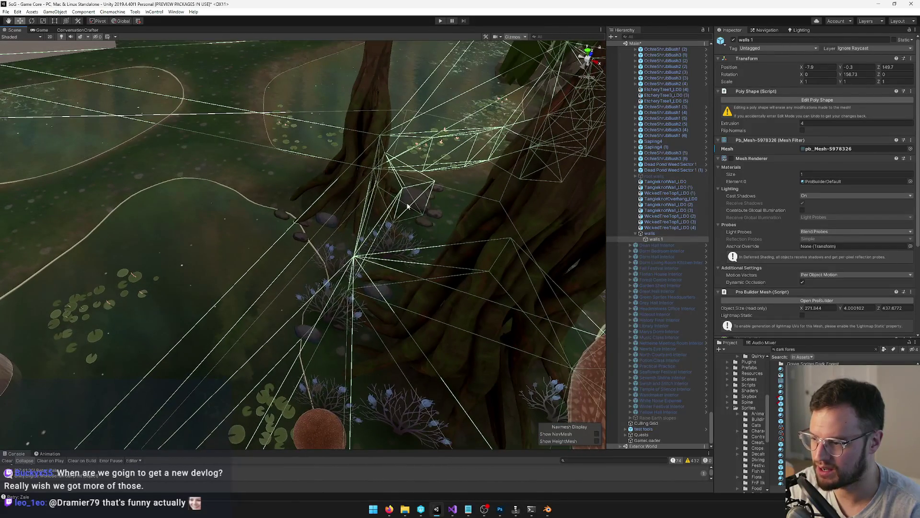
Duplicate RoundBoulder1_LOD0 (24) and place copy (53) at 20.58, 0.1, 115.74 on the path edge
{"action": "left_click", "coordinate": [411, 201]}
{"action": "left_click", "coordinate": [410, 202]}
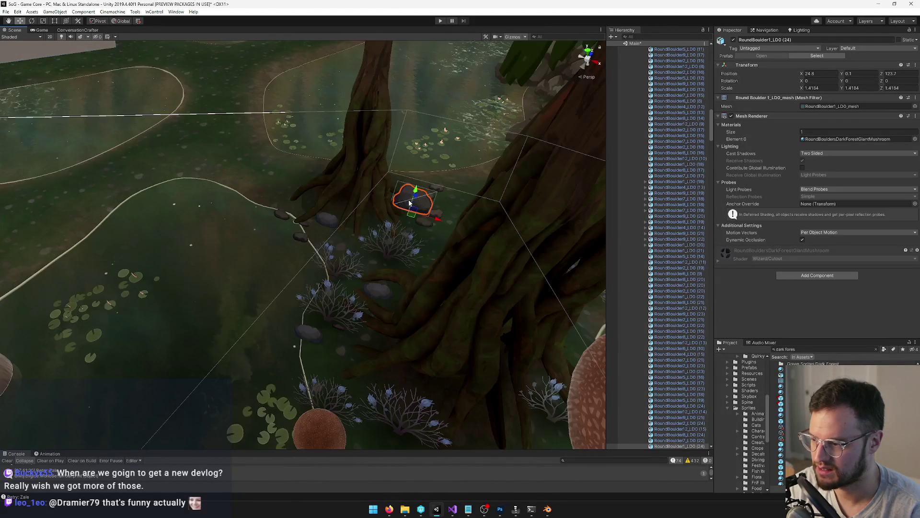
{"action": "key", "text": "ctrl+d"}
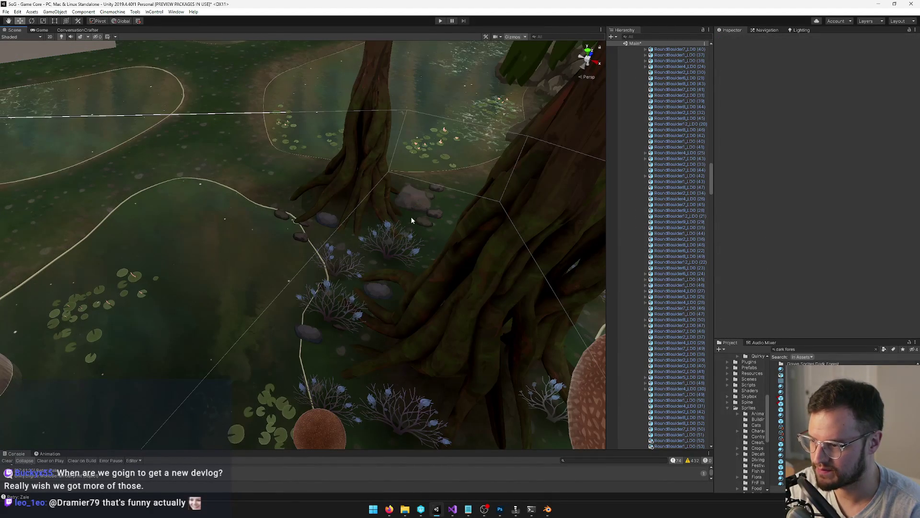
{"action": "left_click_drag", "start_coordinate": [407, 225], "coordinate": [342, 263]}
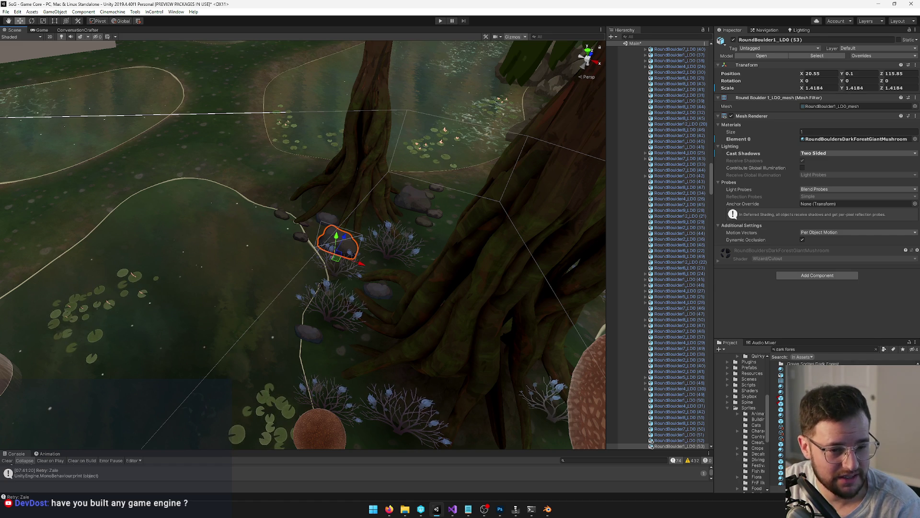
{"action": "mouse_move", "coordinate": [432, 264]}
{"action": "left_mouse_down"}
{"action": "mouse_move", "coordinate": [448, 265]}
{"action": "mouse_move", "coordinate": [289, 267]}
{"action": "left_mouse_up"}
Duplicate RoundBoulder5_LOD (19) and move the copy beside the boulder, sinking it slightly
{"action": "key", "text": "f"}
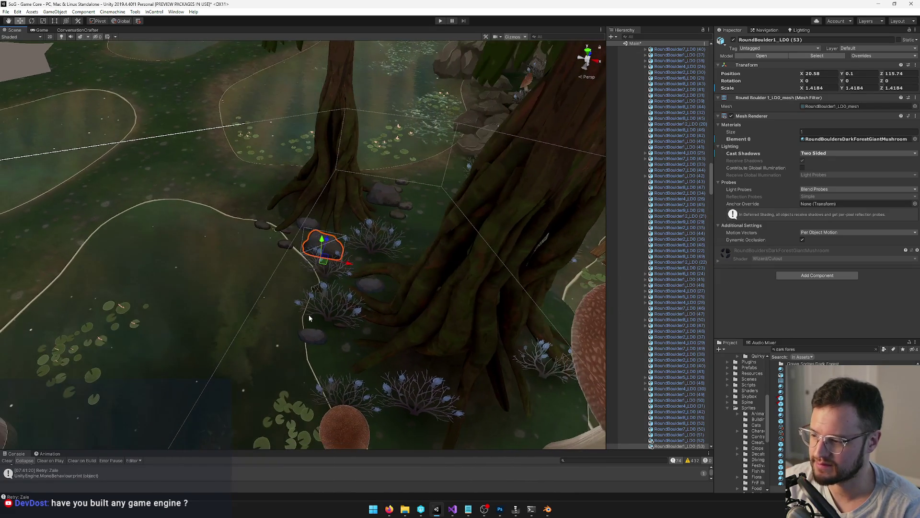
{"action": "left_click", "coordinate": [312, 333]}
{"action": "left_click", "coordinate": [317, 337]}
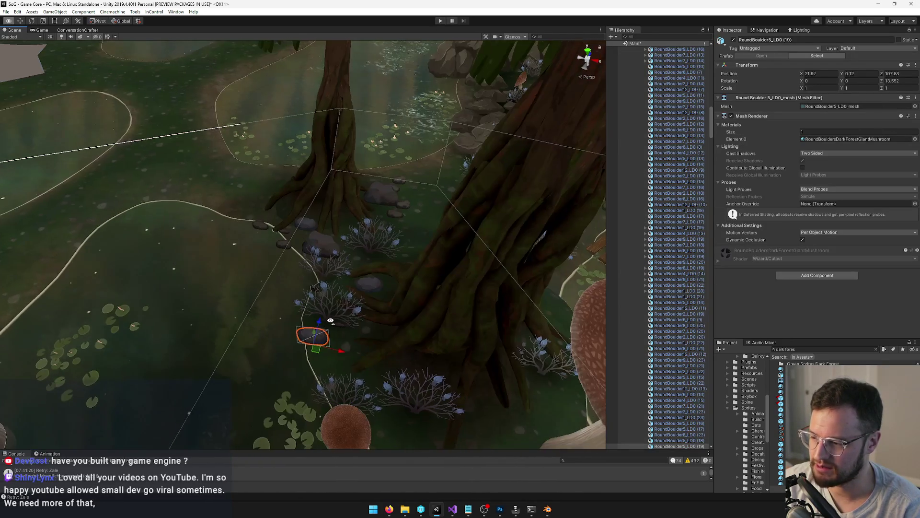
{"action": "key", "text": "ctrl+d"}
{"action": "mouse_move", "coordinate": [313, 349]}
{"action": "left_mouse_down"}
{"action": "mouse_move", "coordinate": [292, 268]}
{"action": "mouse_move", "coordinate": [334, 282]}
{"action": "mouse_move", "coordinate": [436, 264]}
{"action": "mouse_move", "coordinate": [439, 295]}
{"action": "mouse_move", "coordinate": [444, 281]}
{"action": "mouse_move", "coordinate": [374, 233]}
{"action": "mouse_move", "coordinate": [297, 245]}
{"action": "mouse_move", "coordinate": [310, 198]}
{"action": "mouse_move", "coordinate": [356, 249]}
{"action": "mouse_move", "coordinate": [343, 269]}
{"action": "mouse_move", "coordinate": [436, 257]}
{"action": "mouse_move", "coordinate": [297, 380]}
{"action": "left_mouse_up"}
{"action": "key", "text": "f"}
{"action": "key", "text": "e"}
{"action": "key", "text": "w"}
Frame the SeaflowerRocks3_LOD0 (2) rock cluster, then bring up the playtest video
{"action": "left_click", "coordinate": [356, 248]}
{"action": "left_click", "coordinate": [440, 257]}
{"action": "key", "text": "f"}
{"action": "scroll", "coordinate": [329, 334], "scroll_direction": "up", "scroll_amount": 10}
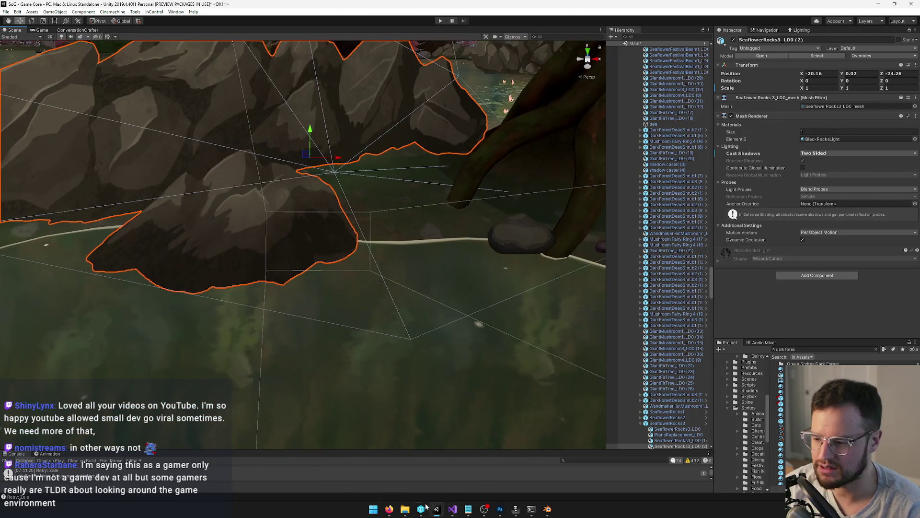
{"action": "mouse_move", "coordinate": [390, 509]}
{"action": "left_click", "coordinate": [428, 473]}
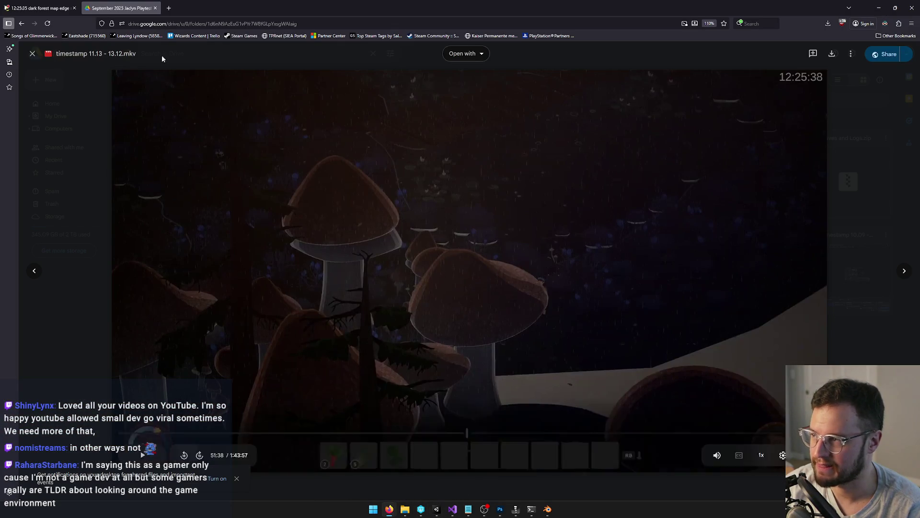
Review the paused 'timestamp 11.13 - 13.12.mkv' playtest video in Drive, then return to Unity
{"action": "left_click", "coordinate": [169, 8]}
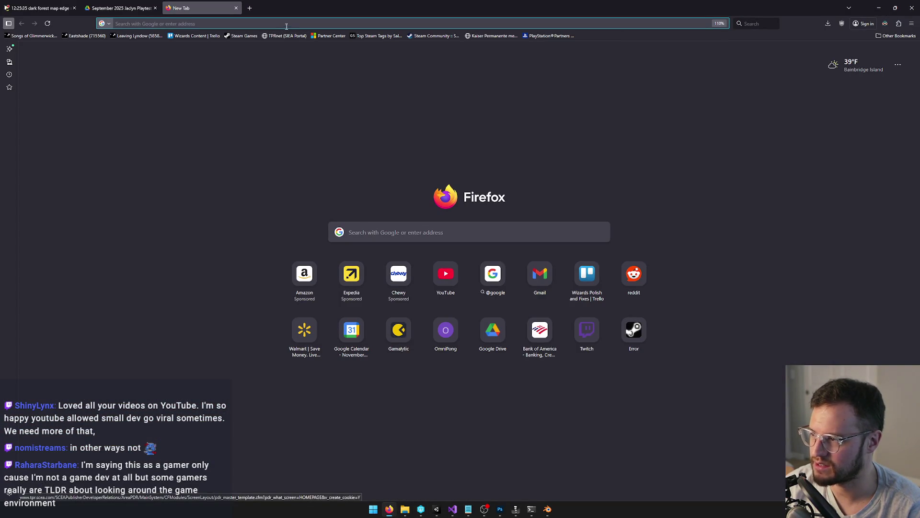
{"action": "key", "text": "ctrl+w"}
{"action": "mouse_move", "coordinate": [398, 505]}
{"action": "mouse_move", "coordinate": [349, 476]}
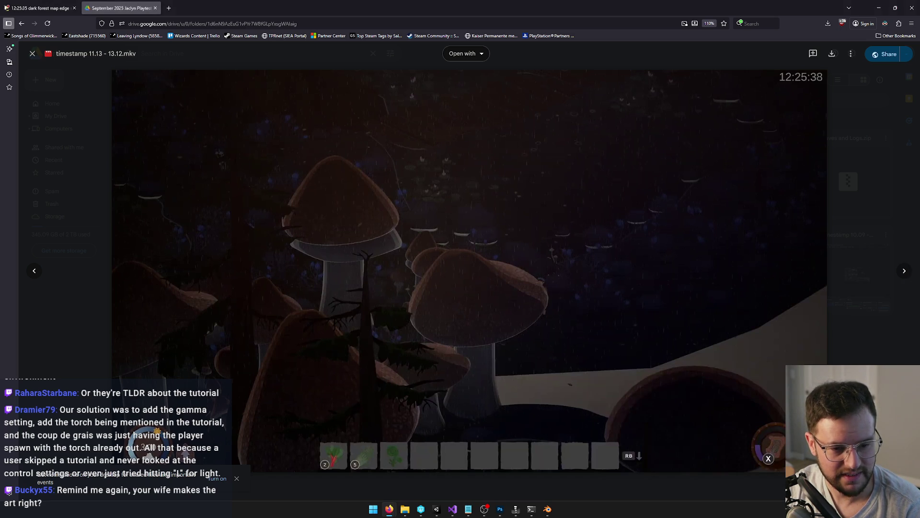
{"action": "key", "text": "alt+Tab"}
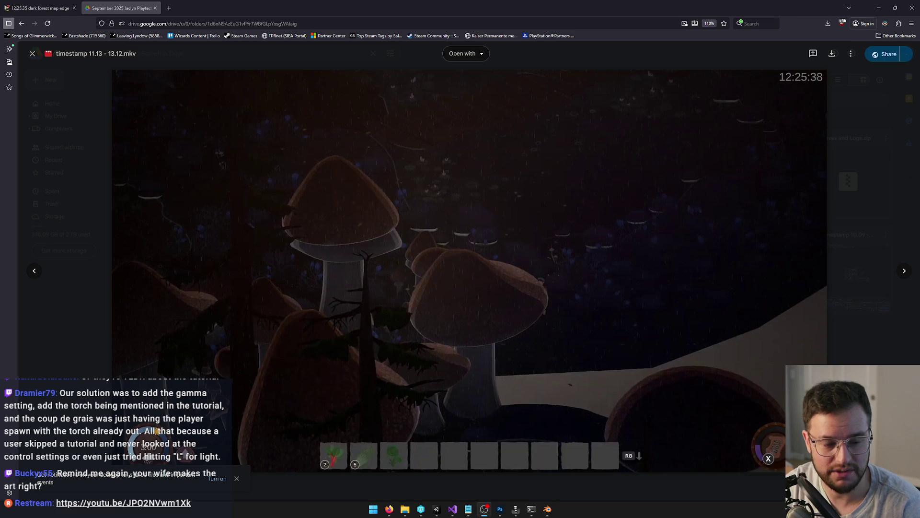
{"action": "mouse_move", "coordinate": [451, 115]}
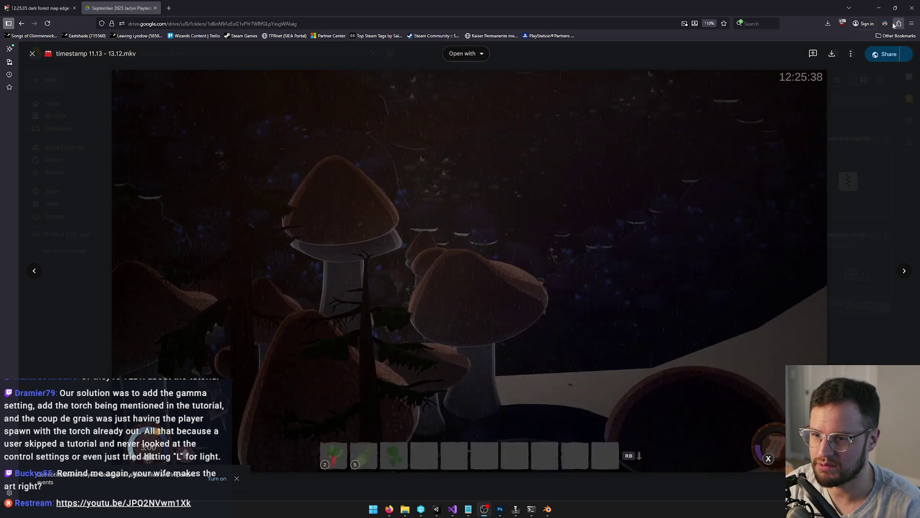
{"action": "key", "text": "alt+Tab"}
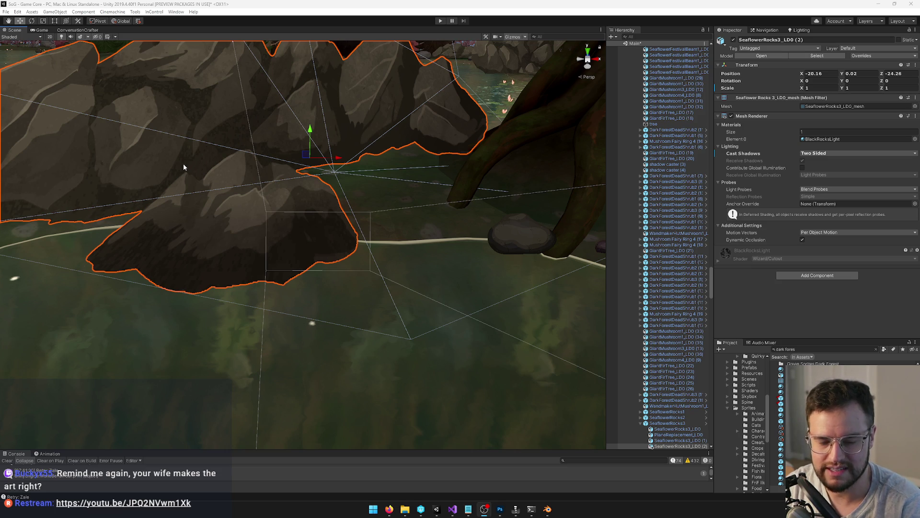
Select the dead shrub near the rocks, then frame the giant fir tree
{"action": "key", "text": "alt"}
{"action": "key", "text": "w"}
{"action": "left_click", "coordinate": [470, 324]}
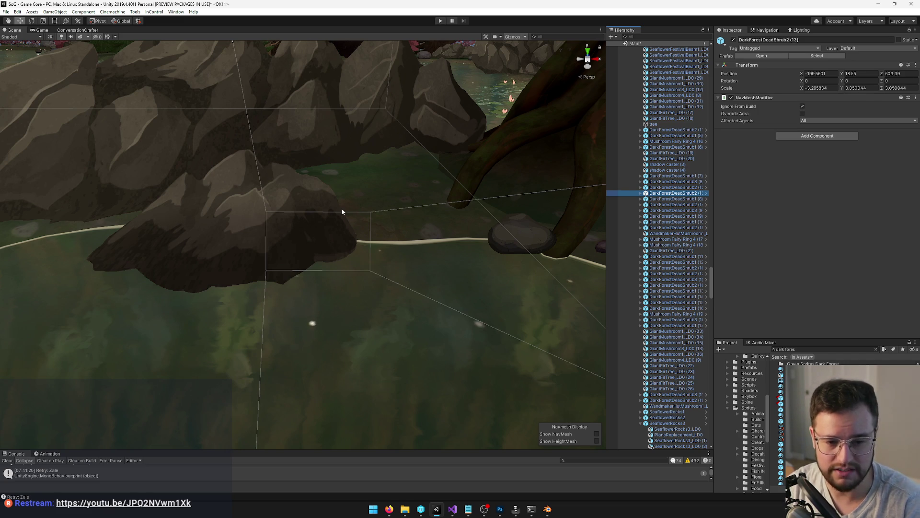
{"action": "scroll", "coordinate": [328, 210], "scroll_direction": "down", "scroll_amount": 10}
{"action": "left_click", "coordinate": [385, 161]}
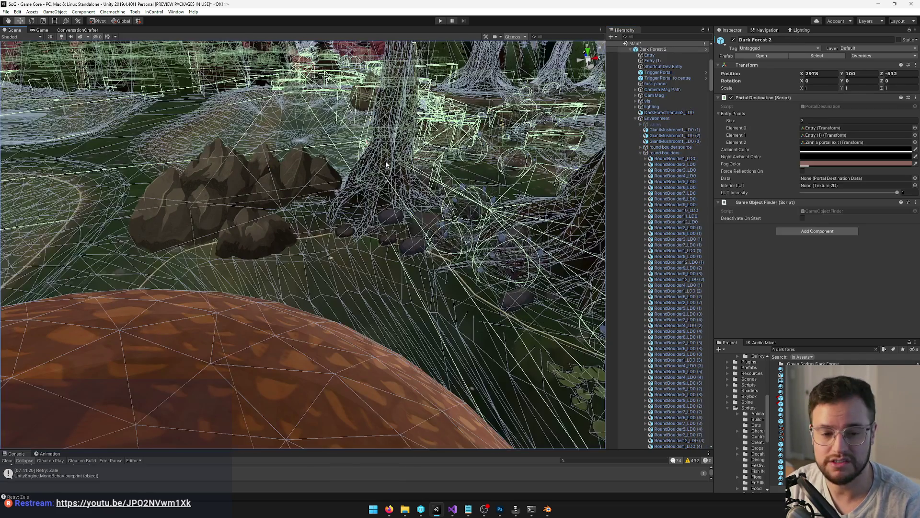
{"action": "left_click", "coordinate": [369, 194]}
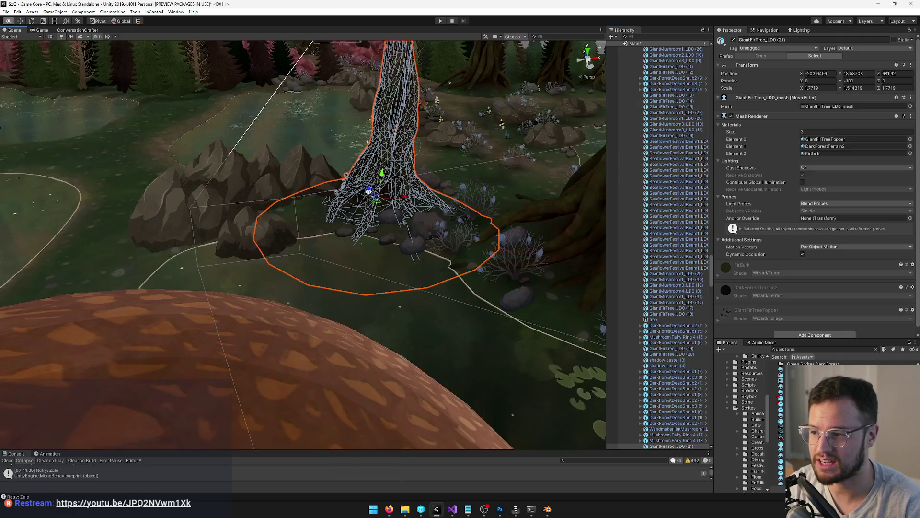
{"action": "key", "text": "f"}
Orbit around the fir tree's base and view the mushroom clearing in the Game view
{"action": "mouse_move", "coordinate": [431, 192]}
{"action": "left_mouse_down"}
{"action": "mouse_move", "coordinate": [468, 184]}
{"action": "mouse_move", "coordinate": [448, 192]}
{"action": "left_mouse_up"}
{"action": "left_click", "coordinate": [335, 210]}
{"action": "mouse_move", "coordinate": [336, 210]}
{"action": "left_mouse_down"}
{"action": "mouse_move", "coordinate": [323, 209]}
{"action": "mouse_move", "coordinate": [470, 209]}
{"action": "mouse_move", "coordinate": [462, 201]}
{"action": "left_mouse_up"}
{"action": "left_click", "coordinate": [42, 30]}
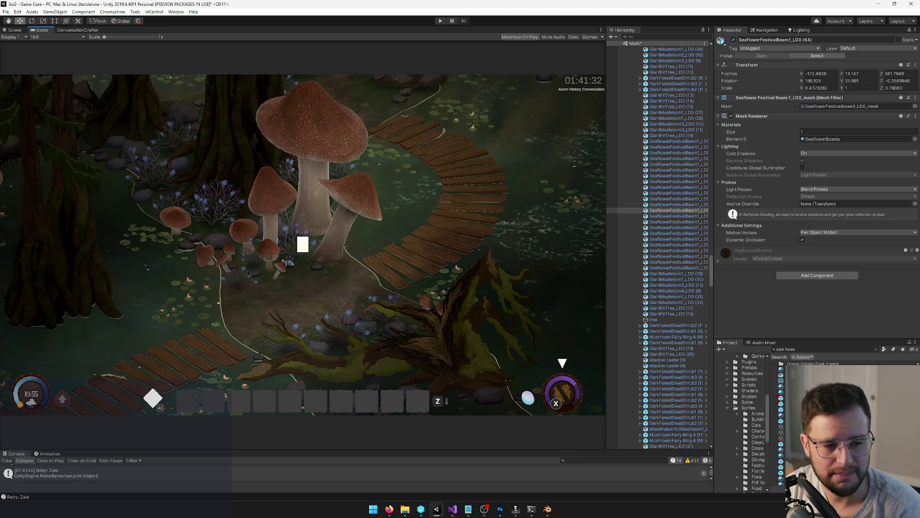
{"action": "key", "text": "alt+Tab"}
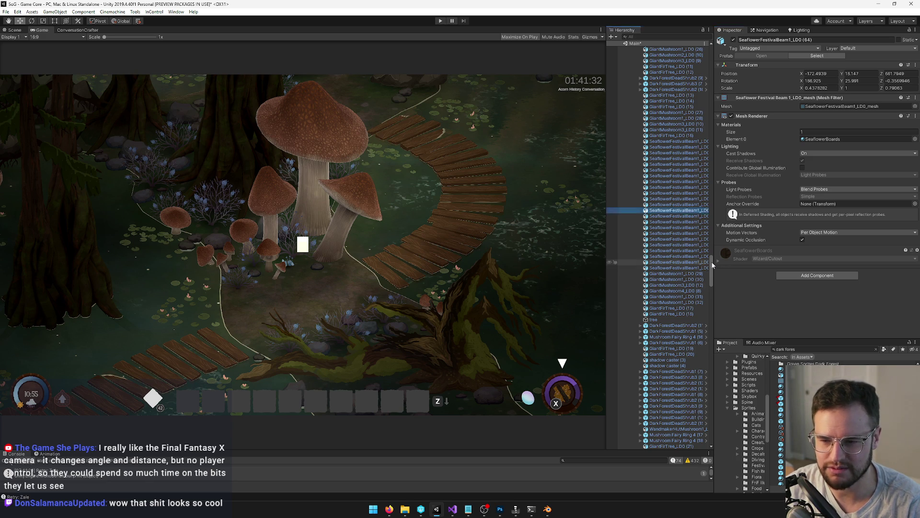
Show the Player object's properties in the Inspector, then return to the Scene view
{"action": "scroll", "coordinate": [705, 214], "scroll_direction": "up", "scroll_amount": 15}
{"action": "left_click", "coordinate": [649, 55]}
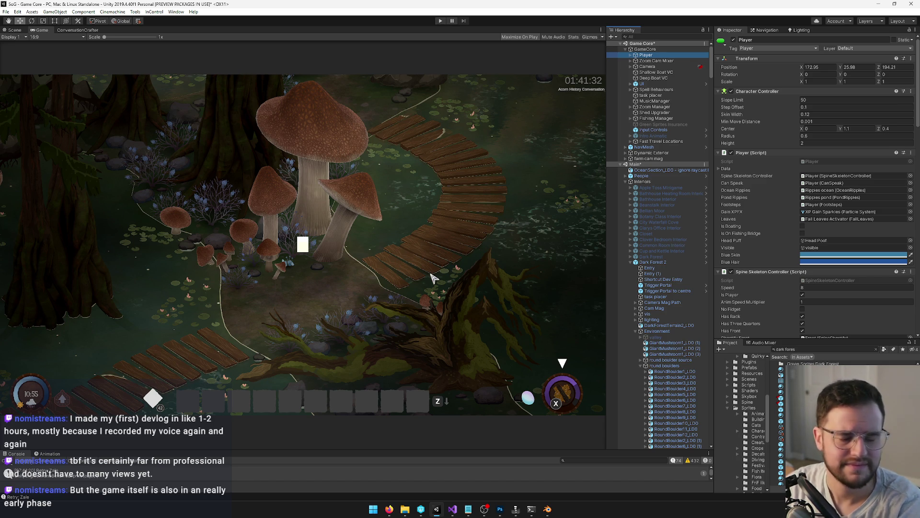
{"action": "left_click", "coordinate": [15, 30]}
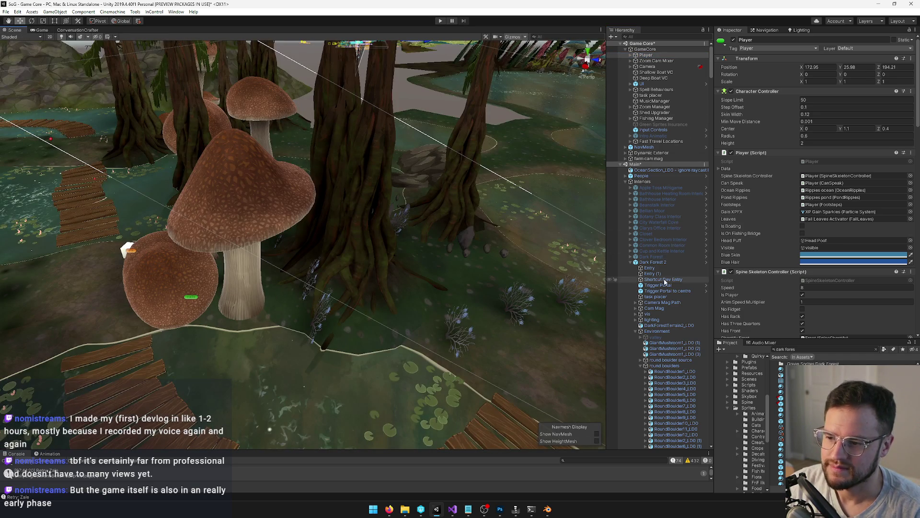
Select and frame the vis marker, then lower it closer to the ground
{"action": "left_click", "coordinate": [647, 314]}
{"action": "key", "text": "f"}
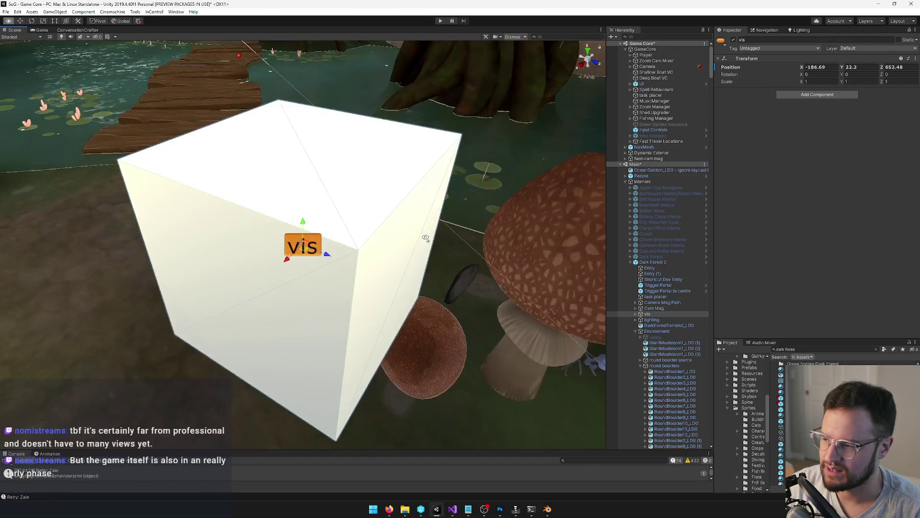
{"action": "scroll", "coordinate": [465, 255], "scroll_direction": "down", "scroll_amount": 10}
{"action": "mouse_move", "coordinate": [466, 255]}
{"action": "left_mouse_down"}
{"action": "mouse_move", "coordinate": [441, 310]}
{"action": "mouse_move", "coordinate": [415, 319]}
{"action": "mouse_move", "coordinate": [484, 267]}
{"action": "mouse_move", "coordinate": [410, 290]}
{"action": "left_mouse_up"}
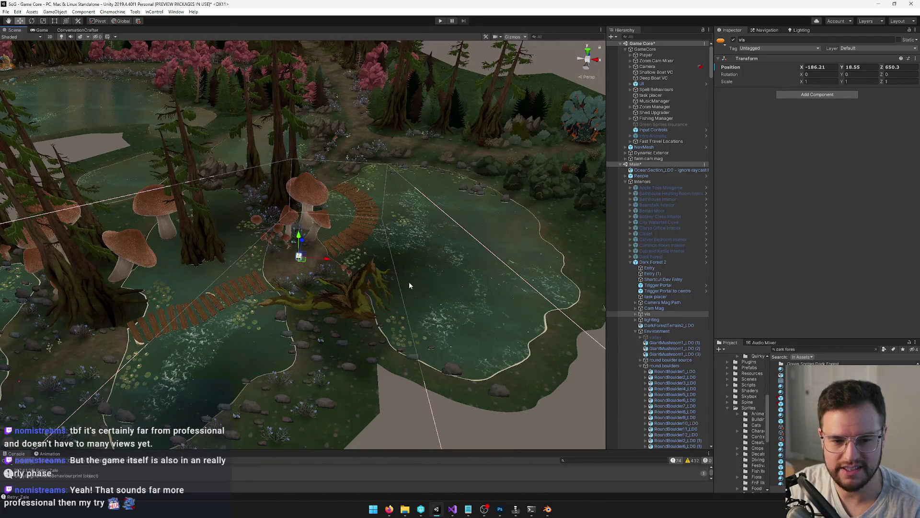
{"action": "scroll", "coordinate": [316, 231], "scroll_direction": "down", "scroll_amount": 1}
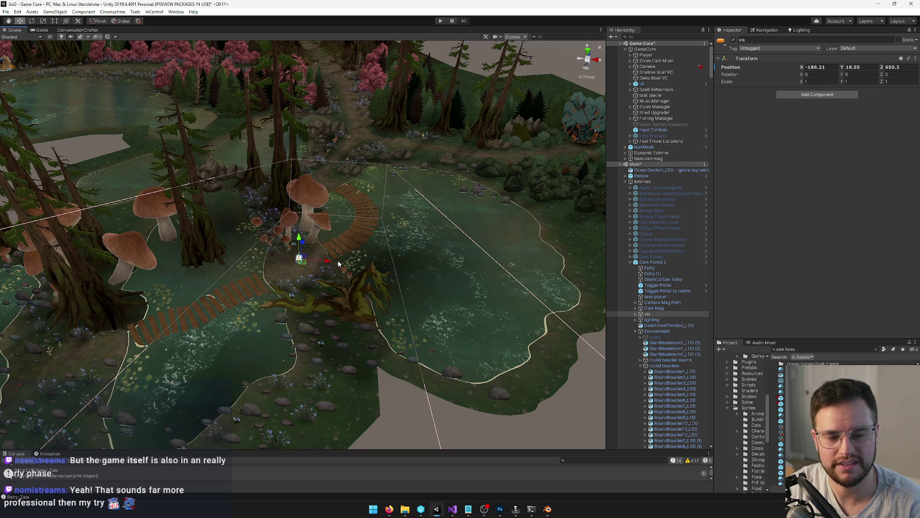
{"action": "left_click_drag", "start_coordinate": [404, 367], "coordinate": [406, 371]}
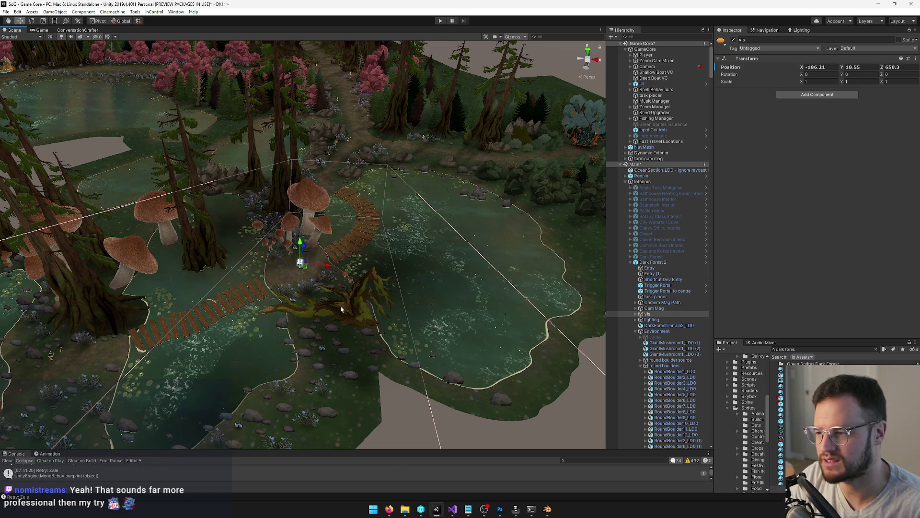
Move the vis marker up the forest path to about -179.06, 18.6, 737.33
{"action": "mouse_move", "coordinate": [399, 70]}
{"action": "left_mouse_down"}
{"action": "mouse_move", "coordinate": [374, 177]}
{"action": "mouse_move", "coordinate": [348, 125]}
{"action": "mouse_move", "coordinate": [322, 189]}
{"action": "mouse_move", "coordinate": [323, 150]}
{"action": "mouse_move", "coordinate": [346, 200]}
{"action": "mouse_move", "coordinate": [331, 251]}
{"action": "left_mouse_up"}
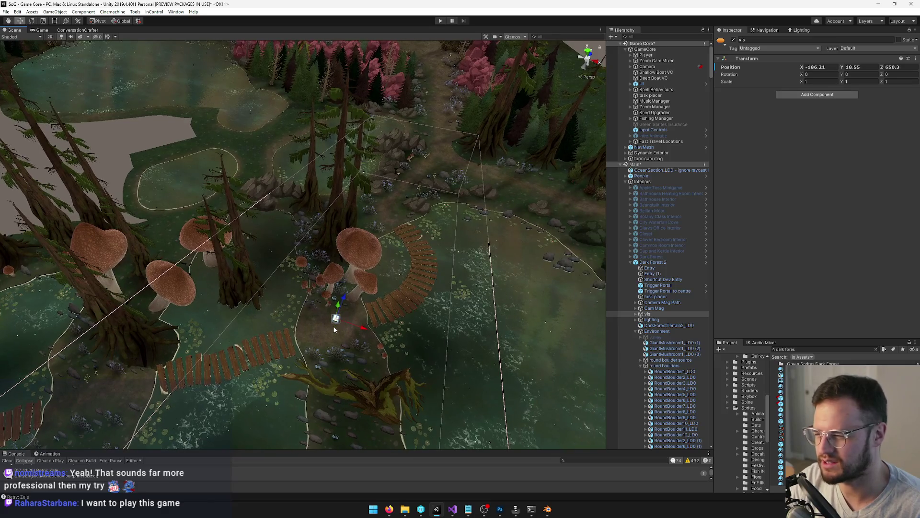
{"action": "mouse_move", "coordinate": [336, 319]}
{"action": "left_mouse_down"}
{"action": "mouse_move", "coordinate": [396, 181]}
{"action": "mouse_move", "coordinate": [426, 154]}
{"action": "left_mouse_up"}
{"action": "key", "text": "f"}
{"action": "scroll", "coordinate": [421, 173], "scroll_direction": "down", "scroll_amount": 10}
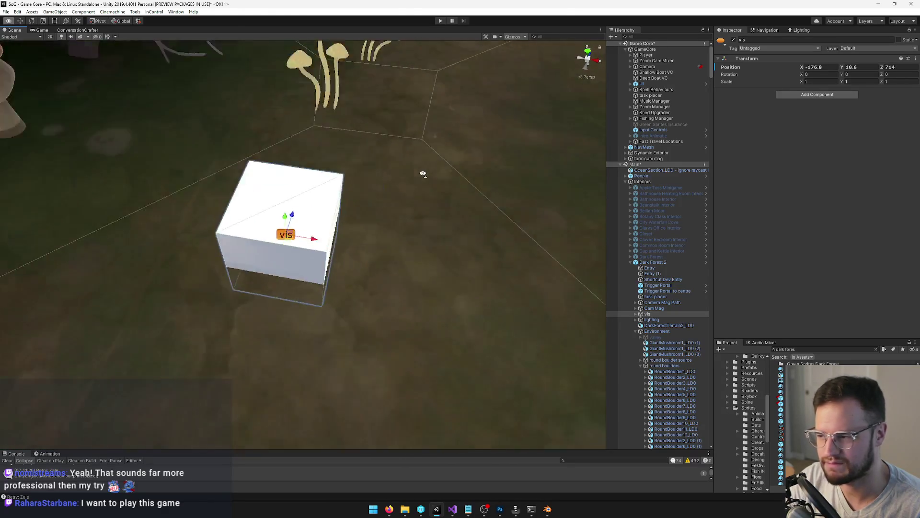
{"action": "mouse_move", "coordinate": [423, 174]}
{"action": "left_mouse_down"}
{"action": "mouse_move", "coordinate": [363, 248]}
{"action": "mouse_move", "coordinate": [364, 174]}
{"action": "mouse_move", "coordinate": [357, 190]}
{"action": "mouse_move", "coordinate": [370, 194]}
{"action": "mouse_move", "coordinate": [282, 205]}
{"action": "mouse_move", "coordinate": [376, 214]}
{"action": "mouse_move", "coordinate": [284, 228]}
{"action": "mouse_move", "coordinate": [408, 258]}
{"action": "mouse_move", "coordinate": [433, 274]}
{"action": "mouse_move", "coordinate": [393, 297]}
{"action": "mouse_move", "coordinate": [336, 312]}
{"action": "left_mouse_up"}
Duplicate the SeaflowerRocks2 cluster and move the copies up-left in the clearing
{"action": "left_click", "coordinate": [408, 258]}
{"action": "left_click", "coordinate": [316, 259]}
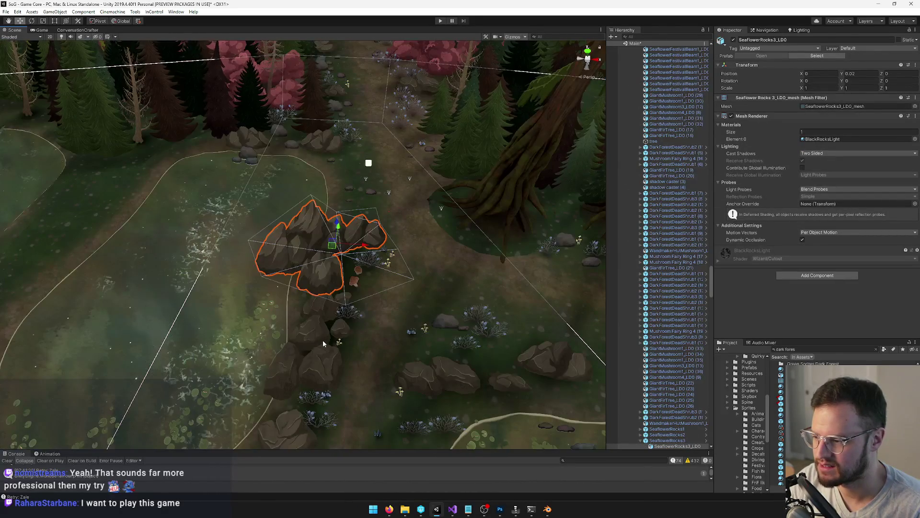
{"action": "key", "text": "ctrl+d"}
{"action": "left_click_drag", "start_coordinate": [324, 343], "coordinate": [402, 325]}
{"action": "mouse_move", "coordinate": [407, 246]}
{"action": "left_mouse_down"}
{"action": "mouse_move", "coordinate": [241, 184]}
{"action": "mouse_move", "coordinate": [293, 173]}
{"action": "left_mouse_up"}
Select the individual rock at the clearing's left edge
{"action": "left_click", "coordinate": [243, 181]}
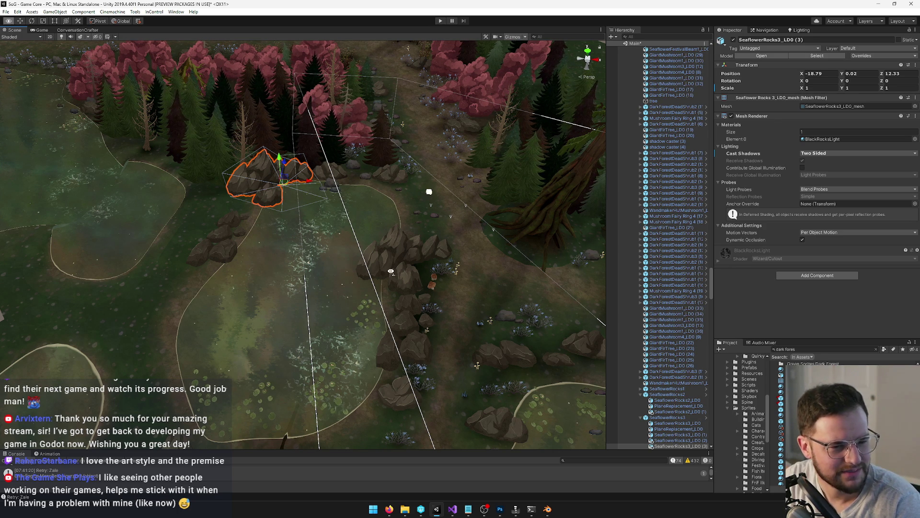
{"action": "left_click_drag", "start_coordinate": [391, 271], "coordinate": [378, 263]}
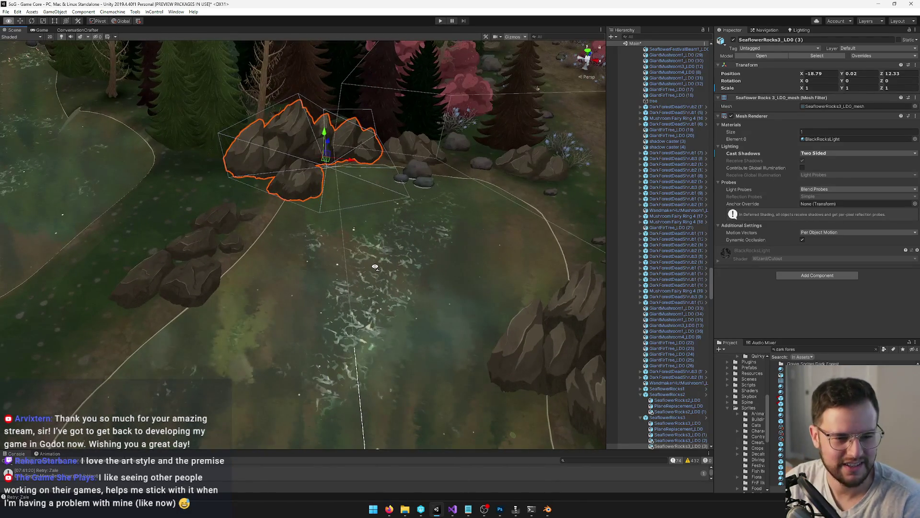
{"action": "left_click", "coordinate": [181, 277]}
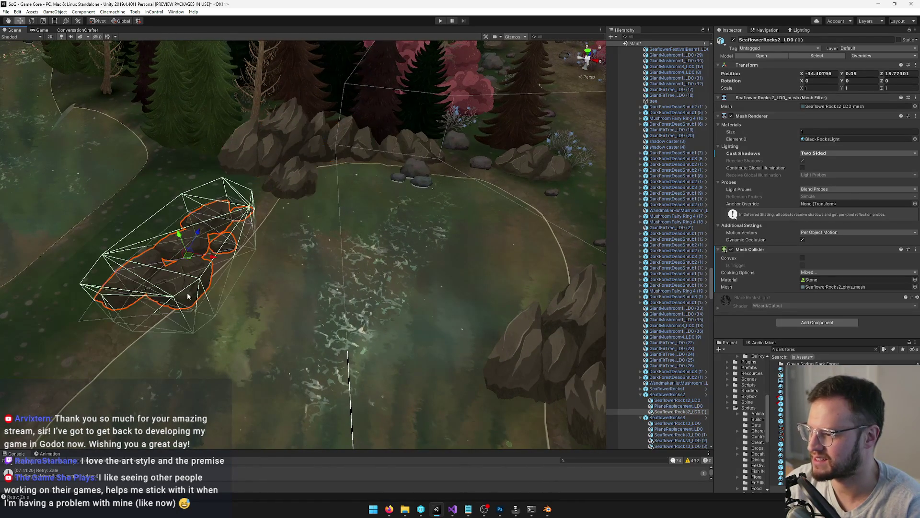
Nudge the left-edge rock up, then move SeaflowerRocks2_LOD0 (2) toward the clearing's left side
{"action": "left_click_drag", "start_coordinate": [207, 237], "coordinate": [238, 199]}
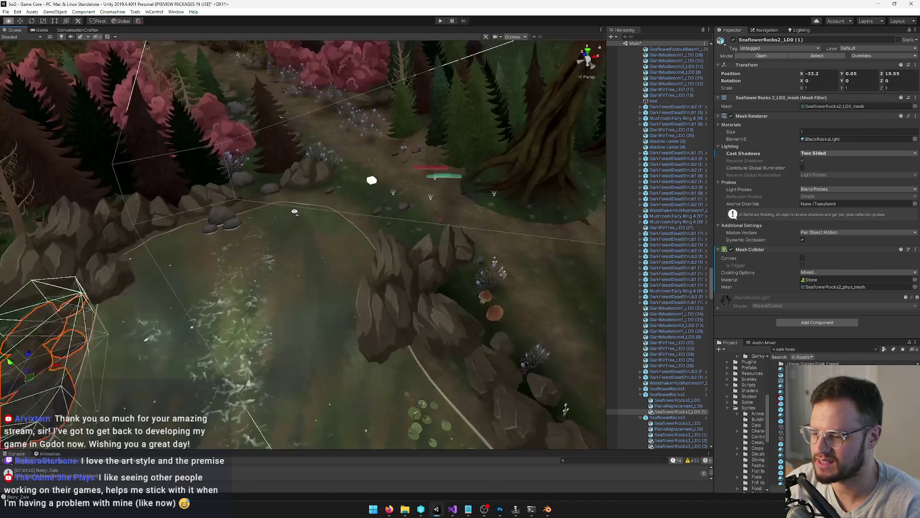
{"action": "scroll", "coordinate": [343, 298], "scroll_direction": "down", "scroll_amount": 5}
{"action": "left_click", "coordinate": [355, 299]}
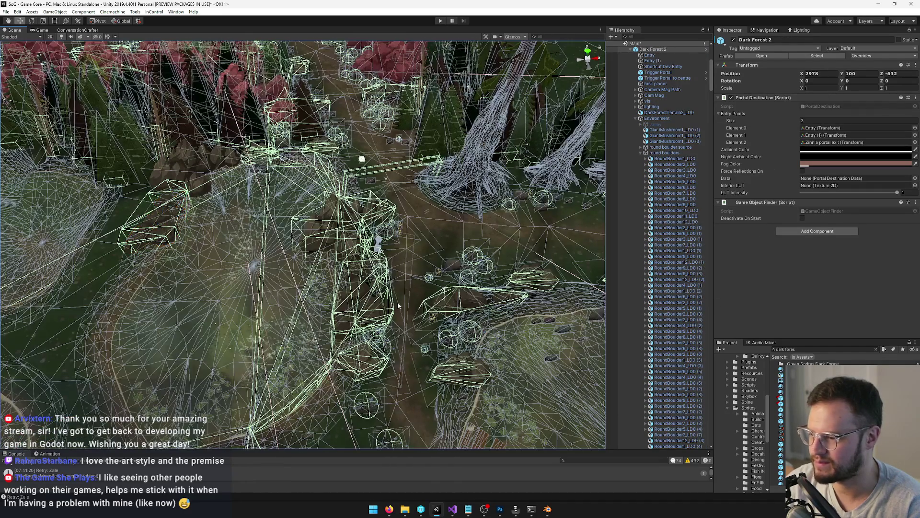
{"action": "left_click", "coordinate": [376, 294]}
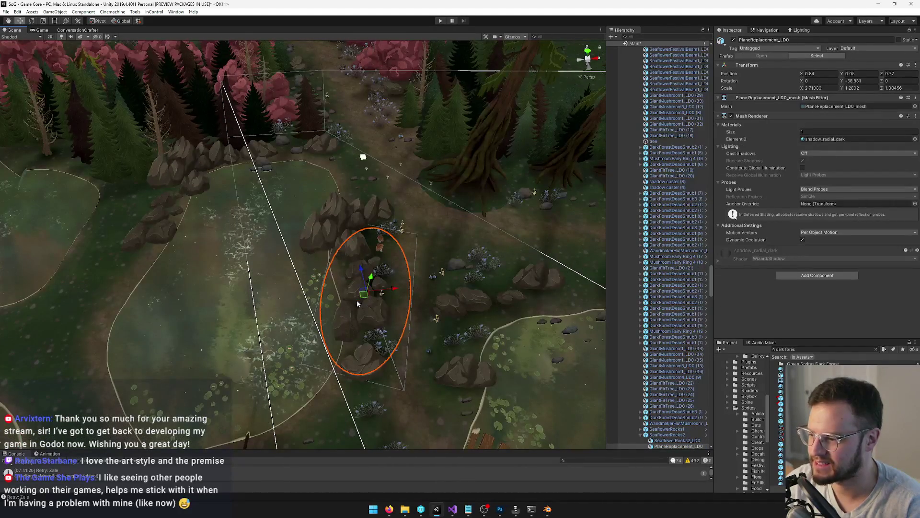
{"action": "left_click", "coordinate": [357, 301]}
{"action": "left_click", "coordinate": [358, 302]}
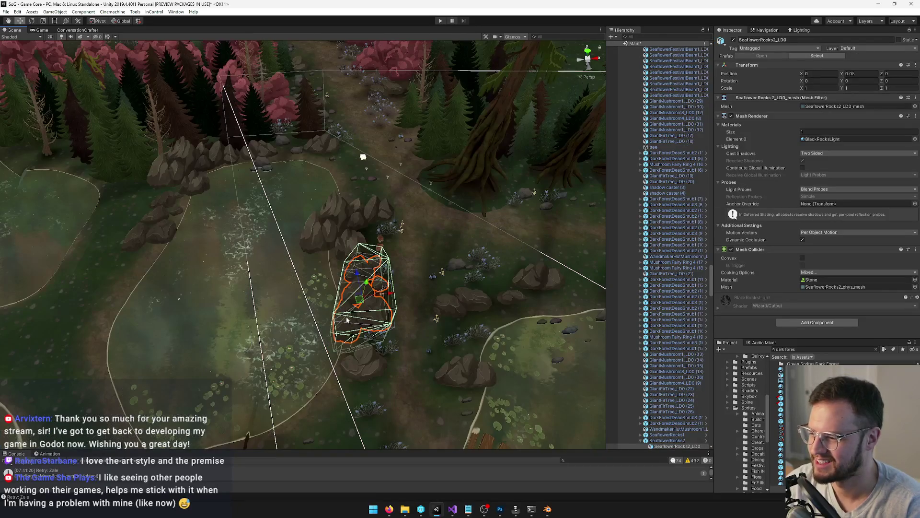
{"action": "mouse_move", "coordinate": [359, 303]}
{"action": "left_mouse_down"}
{"action": "mouse_move", "coordinate": [117, 263]}
{"action": "mouse_move", "coordinate": [122, 278]}
{"action": "mouse_move", "coordinate": [236, 287]}
{"action": "mouse_move", "coordinate": [245, 387]}
{"action": "left_mouse_up"}
Mirror the rock with Scale X -1 and shift it to -37.63, 0.05, -11.93
{"action": "left_click", "coordinate": [806, 89]}
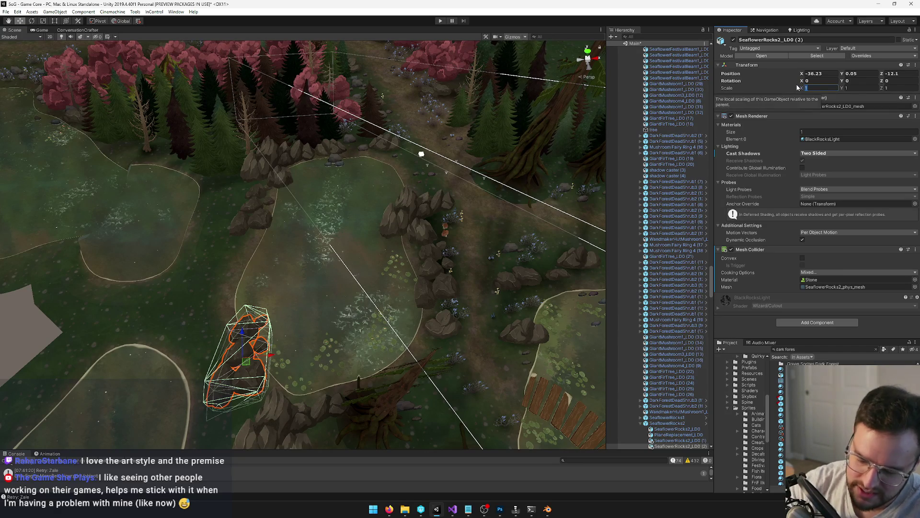
{"action": "type", "text": "-1"}
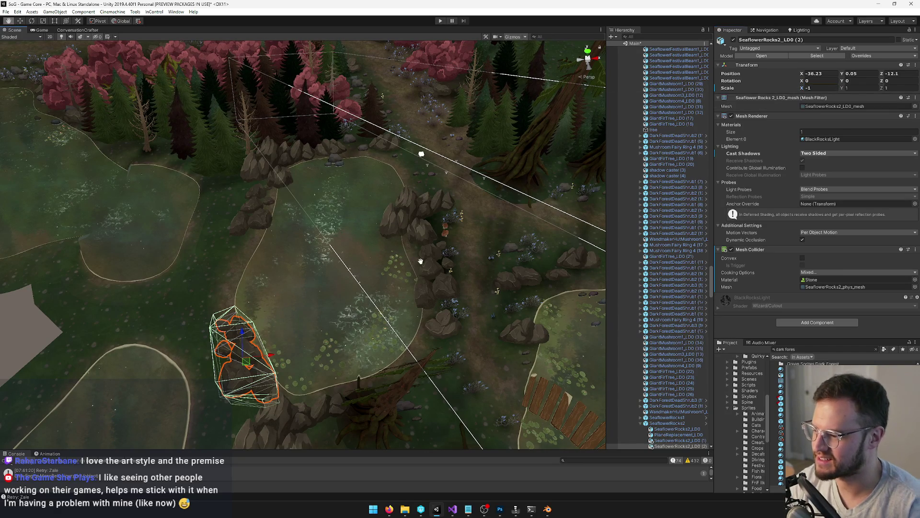
{"action": "mouse_move", "coordinate": [247, 366]}
{"action": "left_mouse_down"}
{"action": "mouse_move", "coordinate": [237, 364]}
{"action": "mouse_move", "coordinate": [449, 345]}
{"action": "mouse_move", "coordinate": [444, 337]}
{"action": "mouse_move", "coordinate": [330, 378]}
{"action": "left_mouse_up"}
{"action": "left_click", "coordinate": [332, 379]}
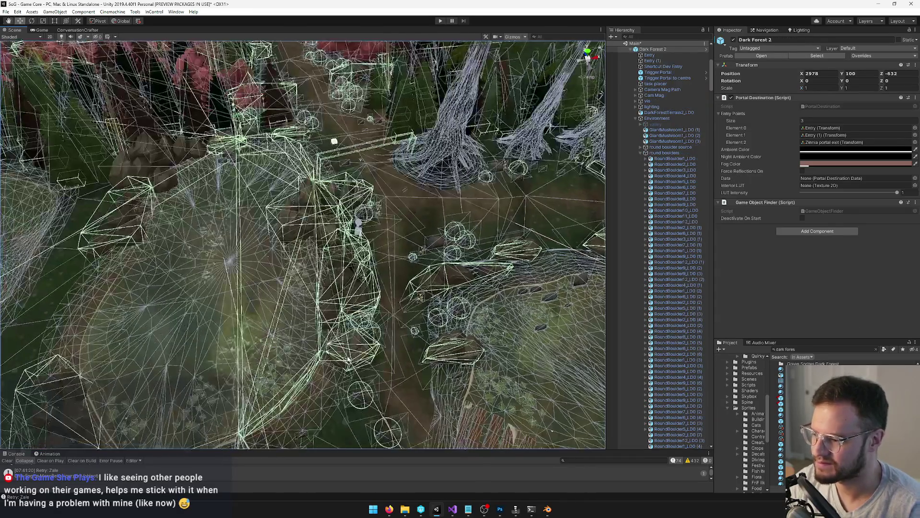
Move SeaflowerRocks5_LOD0 (1) to the rock line's lower end at -38.43, 0.4, 6.98
{"action": "left_click", "coordinate": [354, 350]}
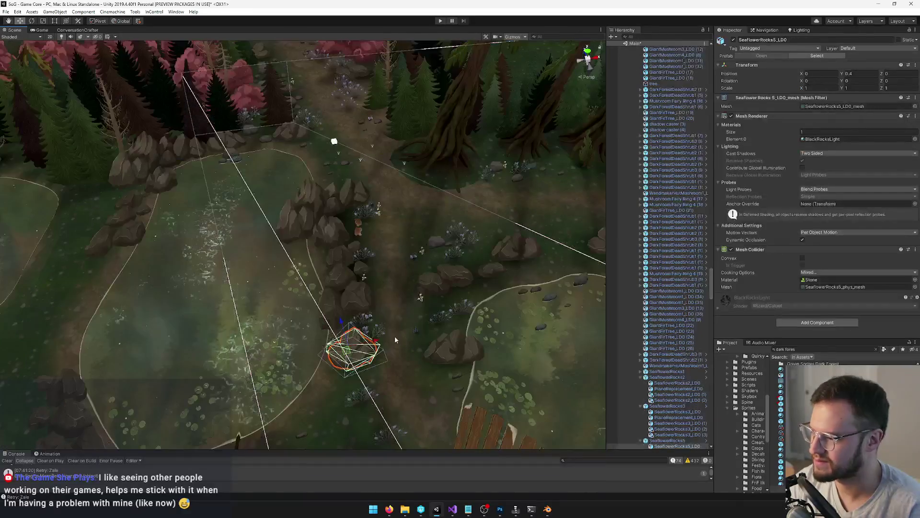
{"action": "mouse_move", "coordinate": [353, 355]}
{"action": "left_mouse_down"}
{"action": "mouse_move", "coordinate": [357, 345]}
{"action": "mouse_move", "coordinate": [113, 260]}
{"action": "mouse_move", "coordinate": [95, 273]}
{"action": "mouse_move", "coordinate": [76, 357]}
{"action": "mouse_move", "coordinate": [89, 336]}
{"action": "mouse_move", "coordinate": [71, 338]}
{"action": "left_mouse_up"}
{"action": "key", "text": "f"}
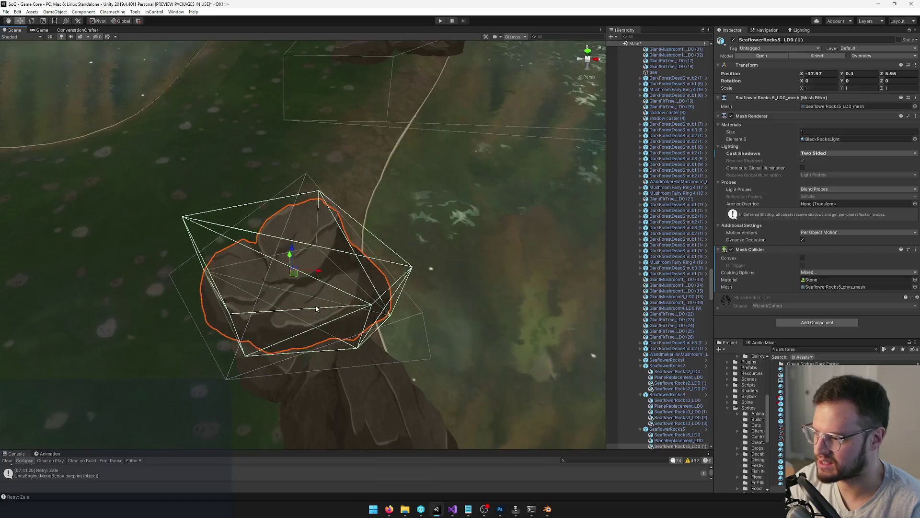
{"action": "scroll", "coordinate": [318, 277], "scroll_direction": "down", "scroll_amount": 5}
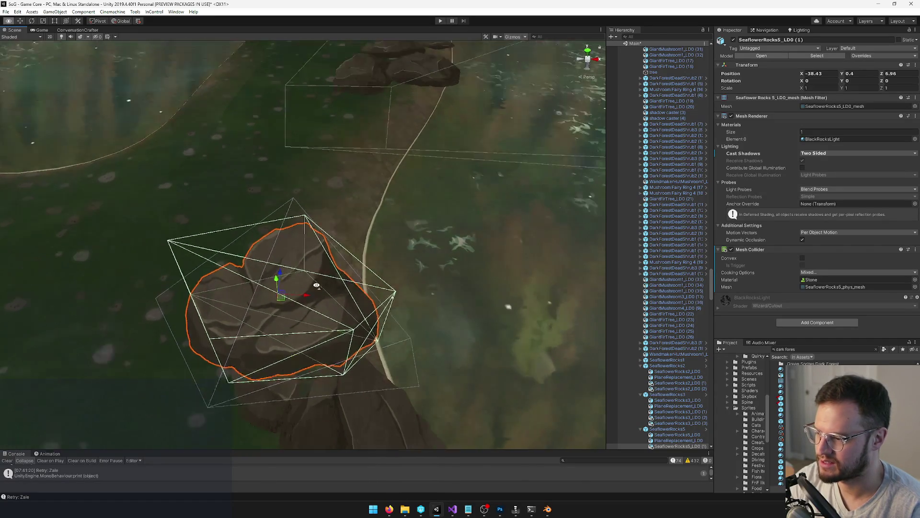
{"action": "mouse_move", "coordinate": [318, 273]}
{"action": "left_mouse_down"}
{"action": "mouse_move", "coordinate": [236, 247]}
{"action": "mouse_move", "coordinate": [221, 349]}
{"action": "mouse_move", "coordinate": [216, 260]}
{"action": "mouse_move", "coordinate": [202, 218]}
{"action": "mouse_move", "coordinate": [175, 263]}
{"action": "mouse_move", "coordinate": [226, 279]}
{"action": "left_mouse_up"}
{"action": "left_click_drag", "start_coordinate": [712, 286], "coordinate": [697, 47]}
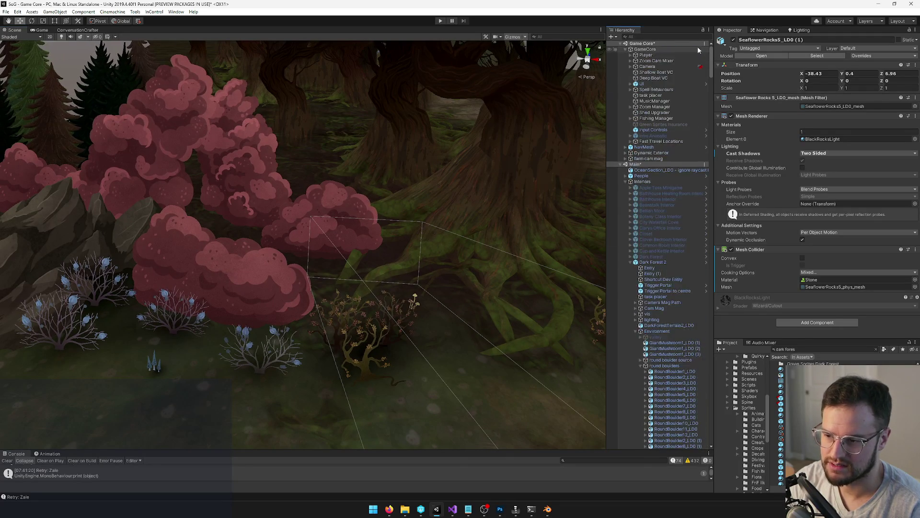
Move the vis marker to -248.3, 18.6, 807.3 and preview the forest in Game view
{"action": "left_click", "coordinate": [648, 314]}
{"action": "mouse_move", "coordinate": [330, 257]}
{"action": "left_mouse_down"}
{"action": "mouse_move", "coordinate": [336, 251]}
{"action": "mouse_move", "coordinate": [174, 216]}
{"action": "mouse_move", "coordinate": [284, 267]}
{"action": "mouse_move", "coordinate": [328, 267]}
{"action": "left_mouse_up"}
{"action": "mouse_move", "coordinate": [326, 268]}
{"action": "left_mouse_down"}
{"action": "mouse_move", "coordinate": [340, 318]}
{"action": "mouse_move", "coordinate": [317, 192]}
{"action": "mouse_move", "coordinate": [284, 143]}
{"action": "left_mouse_up"}
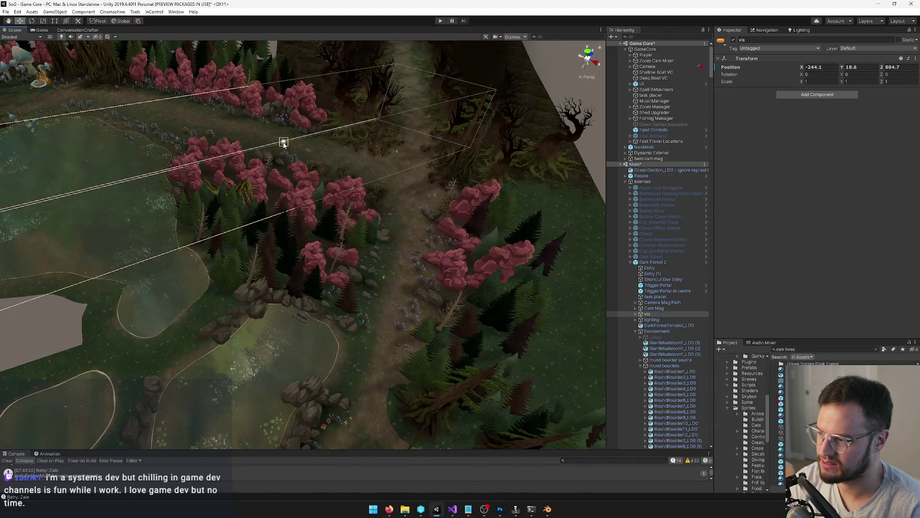
{"action": "key", "text": "ctrl+2"}
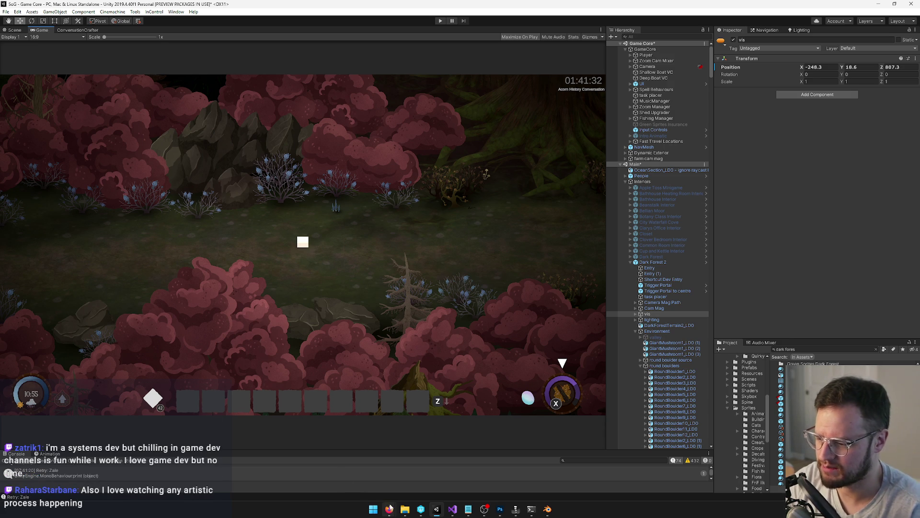
{"action": "mouse_move", "coordinate": [389, 509]}
{"action": "left_click", "coordinate": [402, 482]}
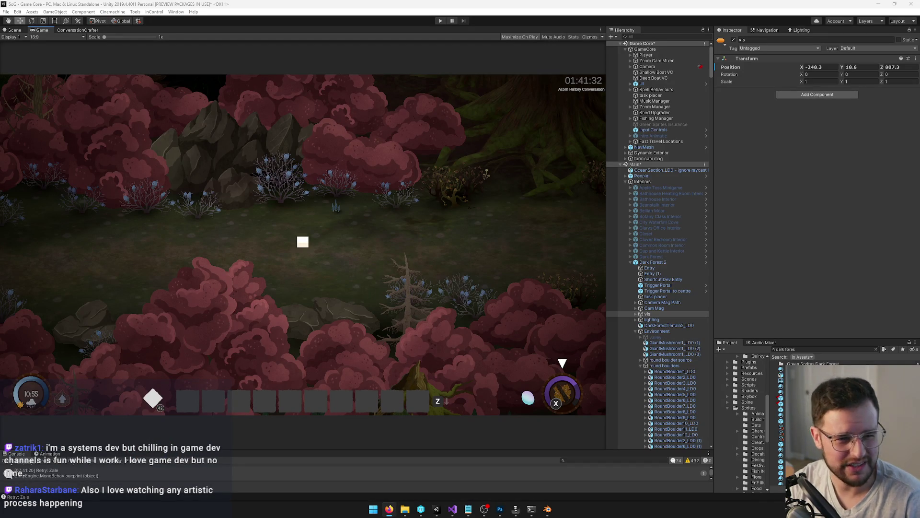
{"action": "key", "text": "alt+Tab"}
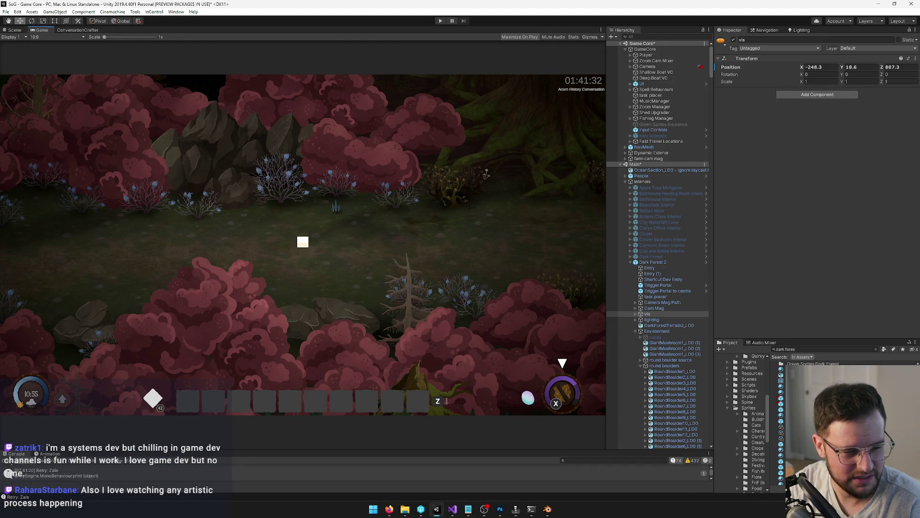